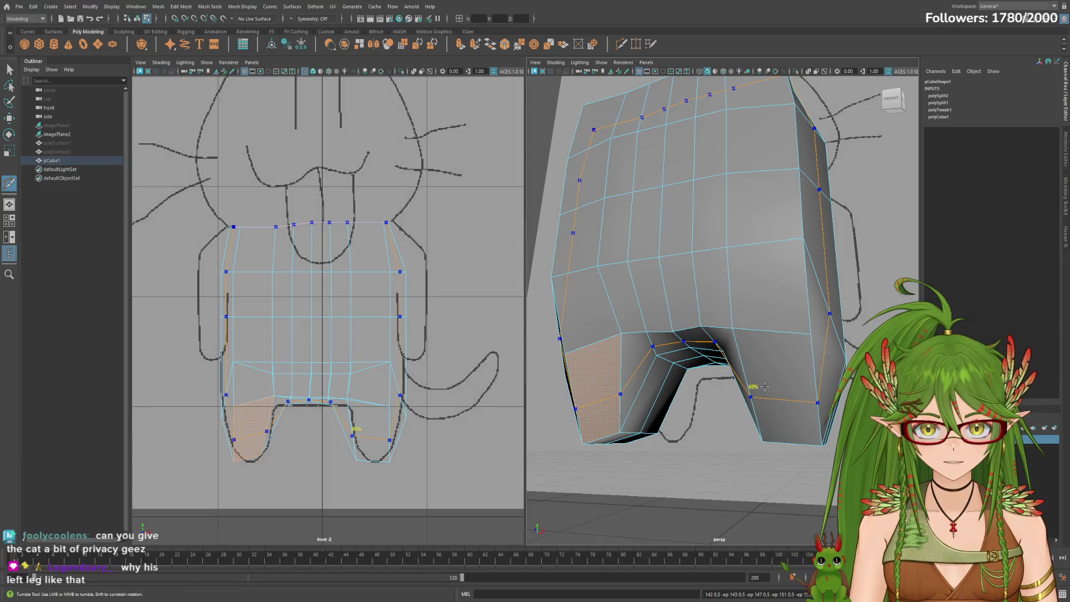
# Insert a horizontal edge loop around the cat body just above the legs with Multi-Cut.
pyautogui.press('ctrl')
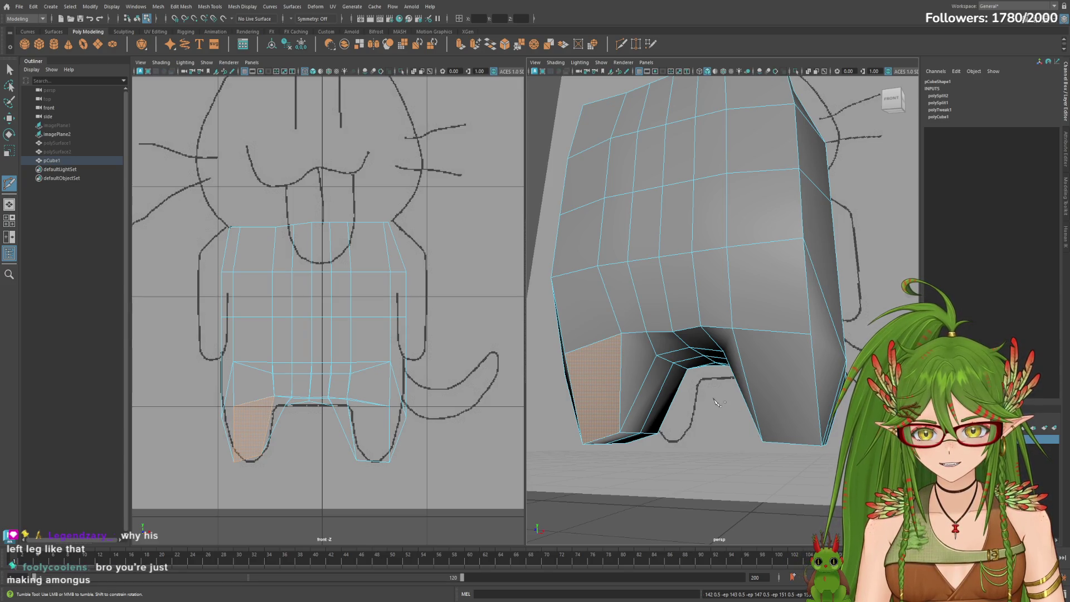
pyautogui.scroll(-5, 783, 384)
pyautogui.moveTo(783, 384)
pyautogui.keyDown('alt'); pyautogui.mouseDown()
pyautogui.moveTo(681, 413)
pyautogui.moveTo(798, 407)
pyautogui.moveTo(802, 398)
pyautogui.mouseUp(); pyautogui.keyUp('alt')
pyautogui.scroll(5, 702, 410)
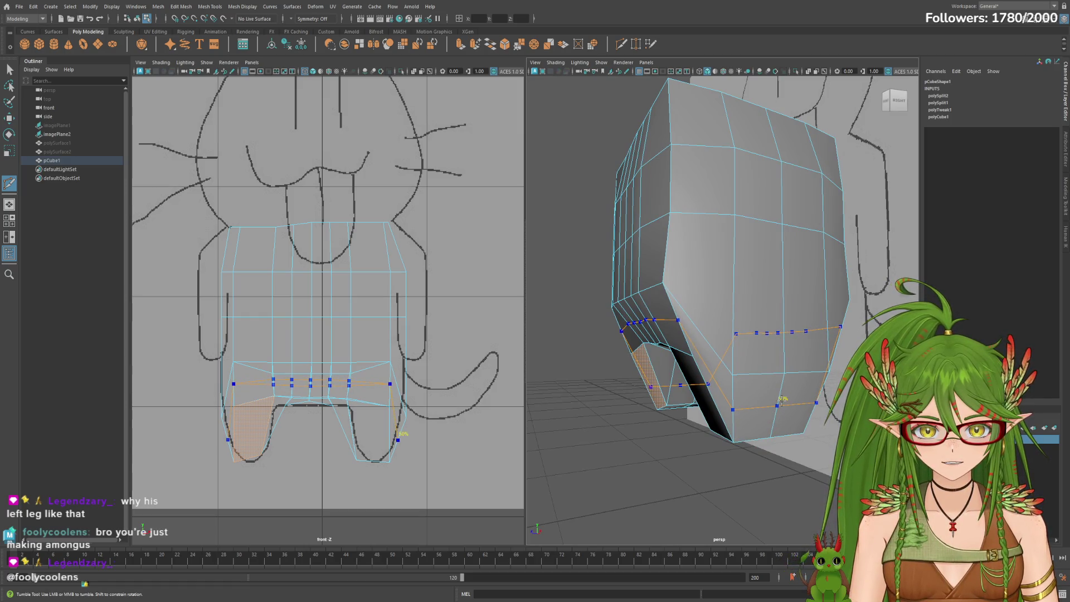
pyautogui.keyDown('ctrl'); pyautogui.click(782, 400); pyautogui.keyUp('ctrl')
# From a front view, return to selection mode and pick a face on a leg.
pyautogui.moveTo(681, 411)
pyautogui.keyDown('alt'); pyautogui.mouseDown()
pyautogui.moveTo(773, 405)
pyautogui.moveTo(742, 385)
pyautogui.moveTo(691, 384)
pyautogui.moveTo(733, 394)
pyautogui.moveTo(695, 372)
pyautogui.moveTo(721, 379)
pyautogui.moveTo(730, 396)
pyautogui.moveTo(764, 394)
pyautogui.mouseUp(); pyautogui.keyUp('alt')
pyautogui.press('q')
pyautogui.click(730, 385)
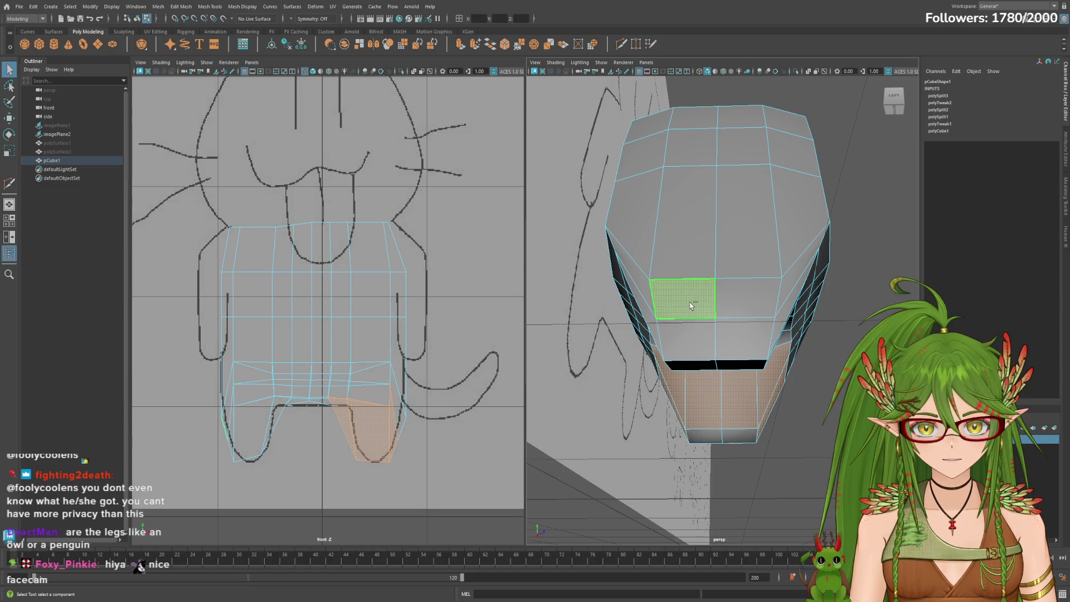
# Select faces on both legs and try narrowing them, then undo the scale.
pyautogui.moveTo(714, 340); pyautogui.dragTo(714, 340)
pyautogui.keyDown('alt'); pyautogui.moveTo(714, 339); pyautogui.dragTo(605, 357); pyautogui.keyUp('alt')
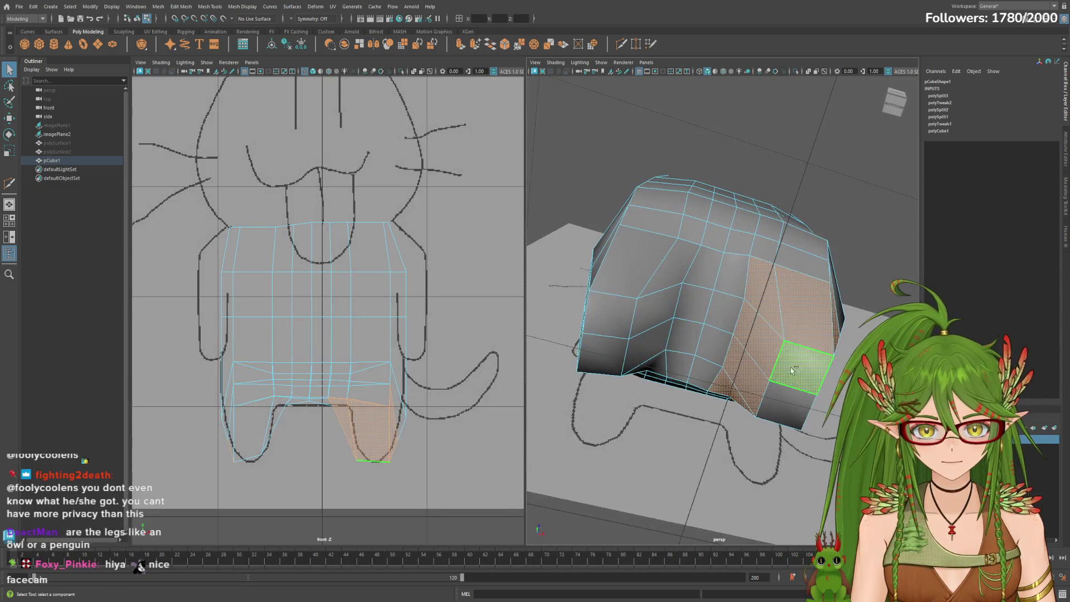
pyautogui.keyDown('shift'); pyautogui.click(674, 274); pyautogui.keyUp('shift')
pyautogui.moveTo(673, 275)
pyautogui.keyDown('alt'); pyautogui.mouseDown()
pyautogui.moveTo(553, 285)
pyautogui.moveTo(507, 328)
pyautogui.mouseUp(); pyautogui.keyUp('alt')
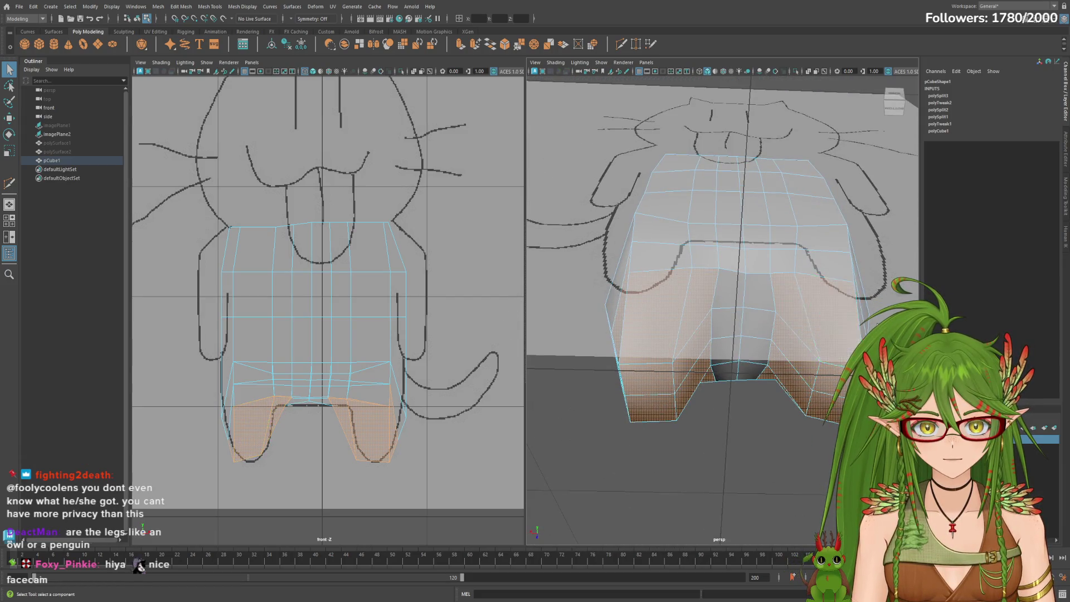
pyautogui.keyDown('alt'); pyautogui.moveTo(800, 320); pyautogui.dragTo(718, 296); pyautogui.keyUp('alt')
pyautogui.keyDown('shift'); pyautogui.click(668, 265); pyautogui.keyUp('shift')
pyautogui.moveTo(669, 264)
pyautogui.keyDown('alt'); pyautogui.mouseDown()
pyautogui.moveTo(804, 309)
pyautogui.moveTo(785, 311)
pyautogui.moveTo(802, 329)
pyautogui.moveTo(772, 350)
pyautogui.moveTo(693, 377)
pyautogui.mouseUp(); pyautogui.keyUp('alt')
pyautogui.press('e')
pyautogui.press('r')
pyautogui.hotkey('ctrl', 'z')
# Shift the left leg's bottom vertex slightly right to taper that leg.
pyautogui.moveTo(613, 399)
pyautogui.keyDown('alt'); pyautogui.mouseDown()
pyautogui.moveTo(680, 405)
pyautogui.moveTo(694, 396)
pyautogui.moveTo(669, 397)
pyautogui.moveTo(792, 375)
pyautogui.moveTo(619, 396)
pyautogui.mouseUp(); pyautogui.keyUp('alt')
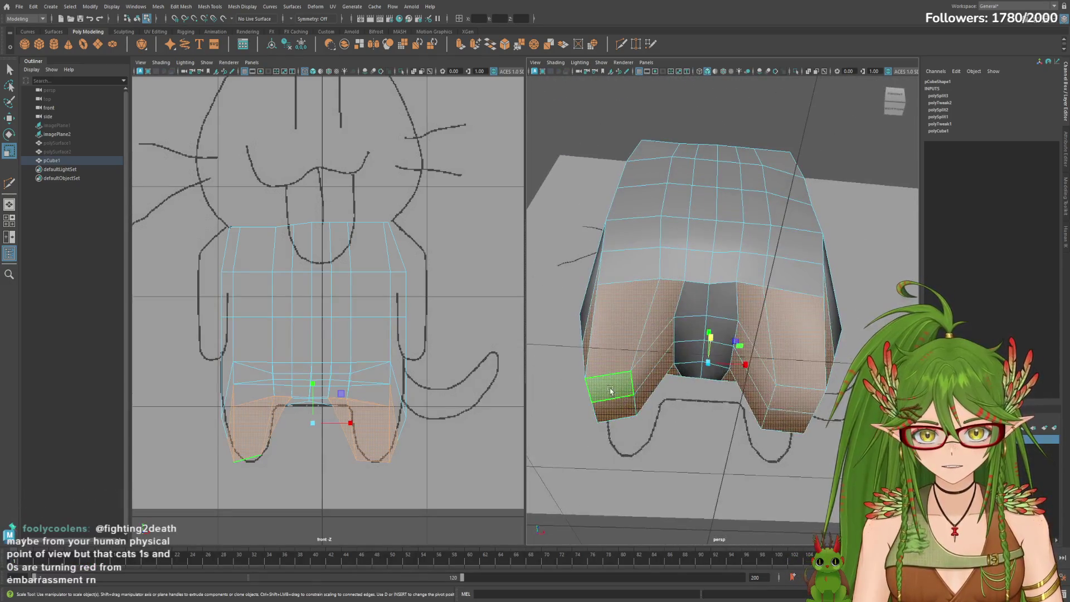
pyautogui.click(617, 405)
pyautogui.keyDown('alt'); pyautogui.moveTo(699, 416); pyautogui.dragTo(687, 433); pyautogui.keyUp('alt')
pyautogui.press('e')
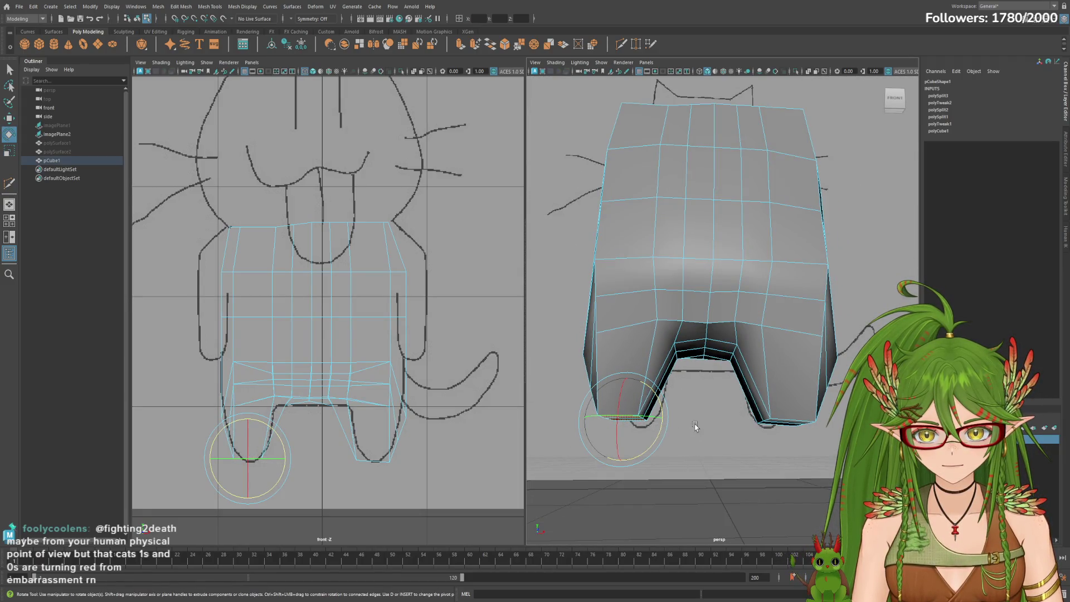
pyautogui.keyDown('alt'); pyautogui.moveTo(700, 423); pyautogui.dragTo(711, 430); pyautogui.keyUp('alt')
pyautogui.press('r')
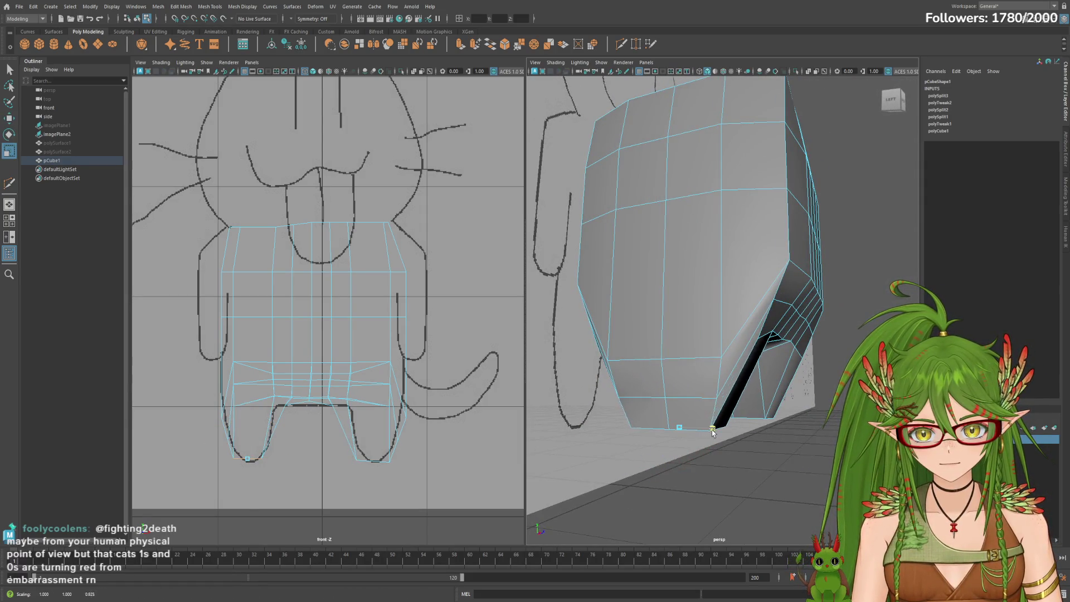
pyautogui.click(672, 431)
pyautogui.moveTo(732, 429)
pyautogui.keyDown('alt'); pyautogui.mouseDown()
pyautogui.moveTo(668, 426)
pyautogui.moveTo(684, 427)
pyautogui.mouseUp(); pyautogui.keyUp('alt')
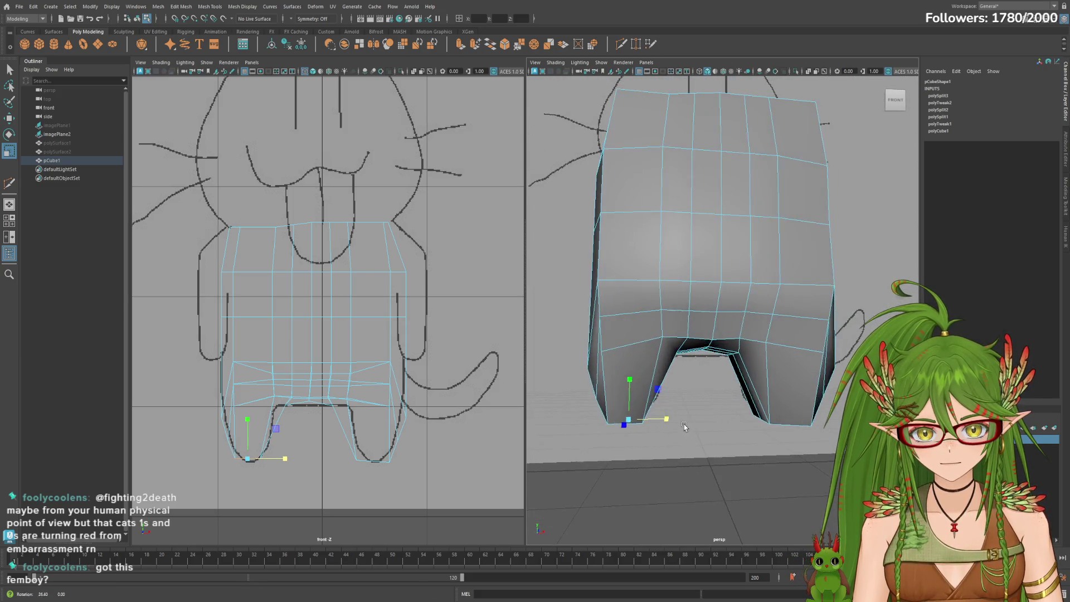
pyautogui.press('w')
pyautogui.moveTo(663, 422)
pyautogui.mouseDown()
pyautogui.moveTo(724, 434)
pyautogui.moveTo(708, 430)
pyautogui.moveTo(780, 393)
pyautogui.moveTo(802, 415)
pyautogui.mouseUp()
# Scale the right leg's bottom narrower horizontally.
pyautogui.click(788, 390)
pyautogui.press('r')
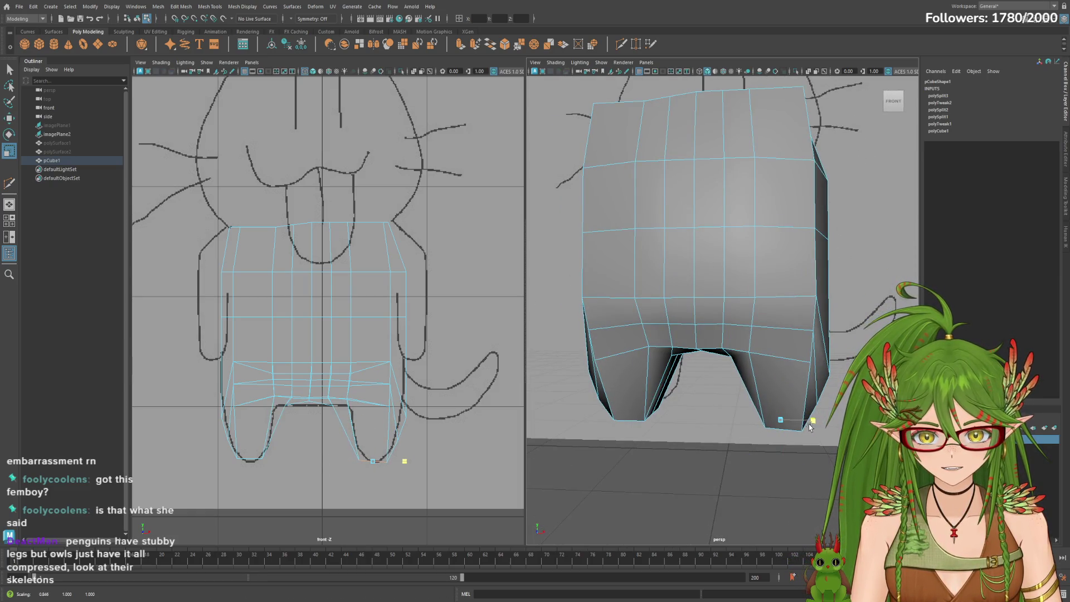
pyautogui.click(819, 421)
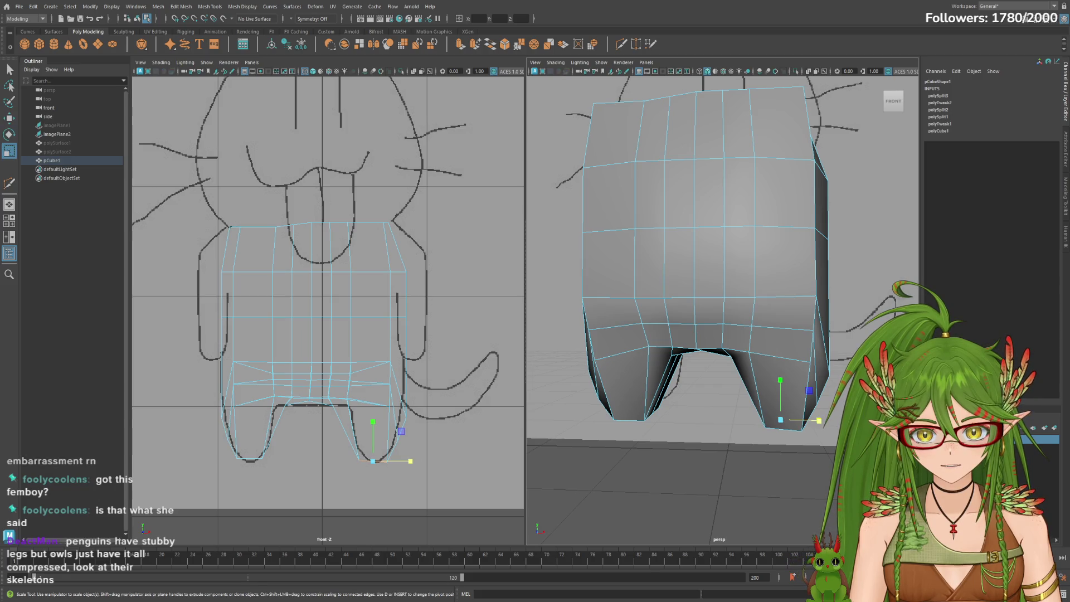
pyautogui.moveTo(818, 420); pyautogui.dragTo(786, 421)
pyautogui.moveTo(786, 420)
pyautogui.keyDown('alt'); pyautogui.mouseDown()
pyautogui.moveTo(702, 435)
pyautogui.moveTo(786, 434)
pyautogui.mouseUp(); pyautogui.keyUp('alt')
# Tilt the inner leg face slightly and nudge it left.
pyautogui.click(751, 378)
pyautogui.hotkey('ctrl', 'F11')
pyautogui.moveTo(641, 424)
pyautogui.keyDown('alt'); pyautogui.mouseDown()
pyautogui.moveTo(668, 385)
pyautogui.moveTo(671, 411)
pyautogui.moveTo(747, 379)
pyautogui.moveTo(786, 388)
pyautogui.mouseUp(); pyautogui.keyUp('alt')
pyautogui.press('w')
pyautogui.press('e')
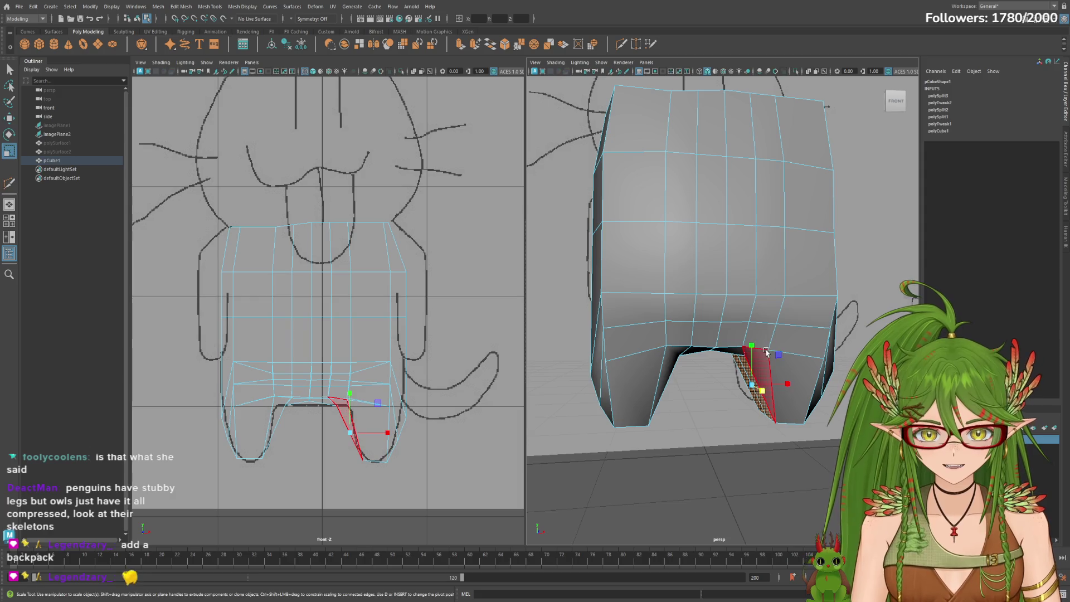
pyautogui.moveTo(742, 348); pyautogui.dragTo(749, 349)
pyautogui.press('w')
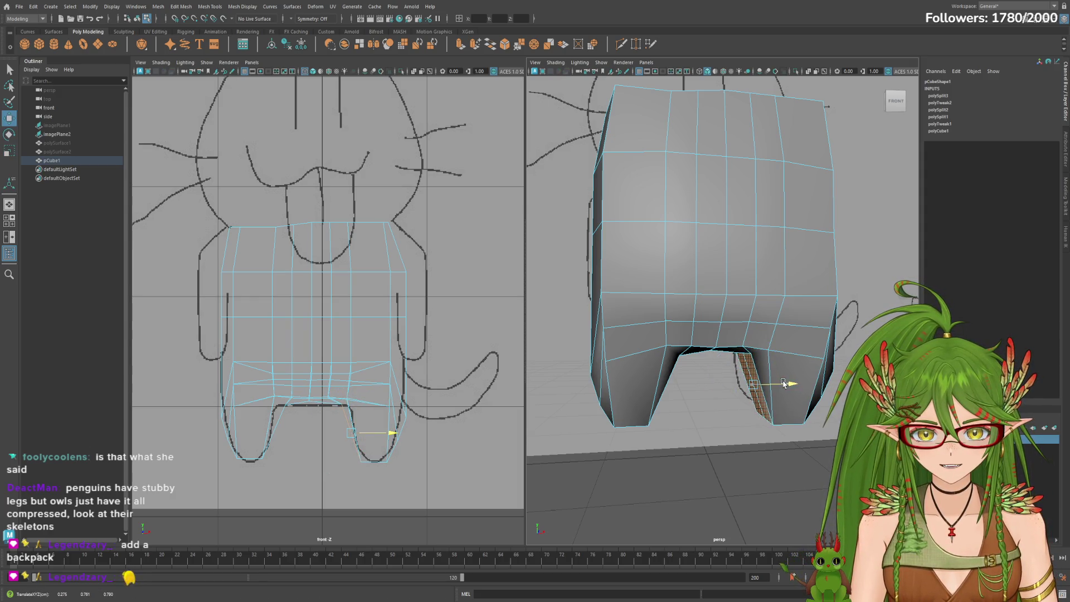
pyautogui.moveTo(783, 383)
pyautogui.mouseDown()
pyautogui.moveTo(708, 397)
pyautogui.moveTo(764, 385)
pyautogui.moveTo(719, 404)
pyautogui.mouseUp()
# Nudge the outer leg face slightly left, then select the whole pCube1 mesh.
pyautogui.click(818, 402)
pyautogui.moveTo(850, 383)
pyautogui.mouseDown()
pyautogui.moveTo(830, 440)
pyautogui.moveTo(825, 423)
pyautogui.mouseUp()
pyautogui.click(72, 161)
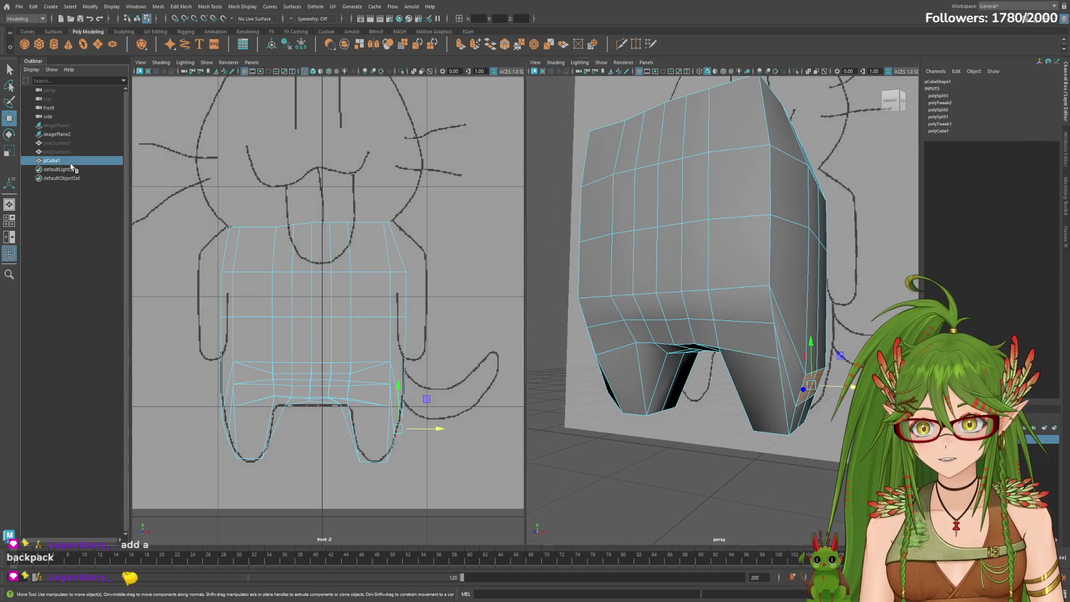
# Preview the body mesh smoothed, then return it to the blocky display.
pyautogui.press('3')
pyautogui.moveTo(741, 424)
pyautogui.keyDown('alt'); pyautogui.mouseDown()
pyautogui.moveTo(759, 446)
pyautogui.moveTo(724, 407)
pyautogui.moveTo(731, 448)
pyautogui.moveTo(685, 434)
pyautogui.moveTo(716, 434)
pyautogui.mouseUp(); pyautogui.keyUp('alt')
pyautogui.press('1')
pyautogui.moveTo(628, 444)
pyautogui.keyDown('alt'); pyautogui.mouseDown()
pyautogui.moveTo(709, 440)
pyautogui.moveTo(653, 372)
pyautogui.moveTo(724, 390)
pyautogui.moveTo(715, 397)
pyautogui.mouseUp(); pyautogui.keyUp('alt')
# Select three faces on the inner side of the left leg.
pyautogui.press('F11')
pyautogui.click(654, 372)
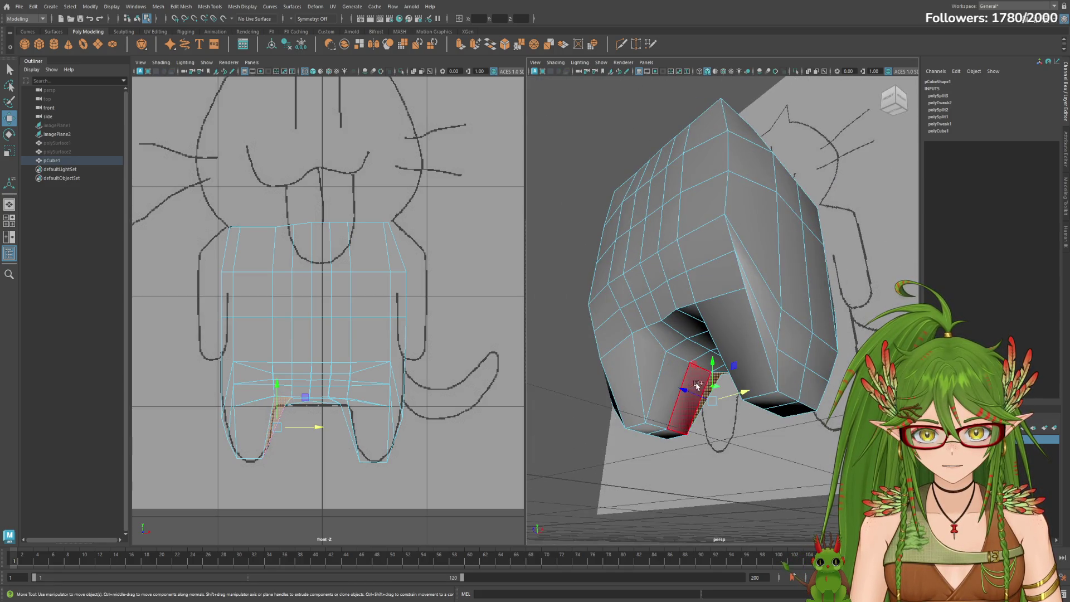
pyautogui.keyDown('shift'); pyautogui.click(647, 369); pyautogui.keyUp('shift')
pyautogui.keyDown('shift'); pyautogui.click(692, 400); pyautogui.keyUp('shift')
pyautogui.moveTo(691, 400)
pyautogui.keyDown('alt'); pyautogui.mouseDown()
pyautogui.moveTo(818, 442)
pyautogui.moveTo(701, 362)
pyautogui.mouseUp(); pyautogui.keyUp('alt')
# Tilt the inner left-leg faces slightly to follow the sketch's leg outline.
pyautogui.press('e')
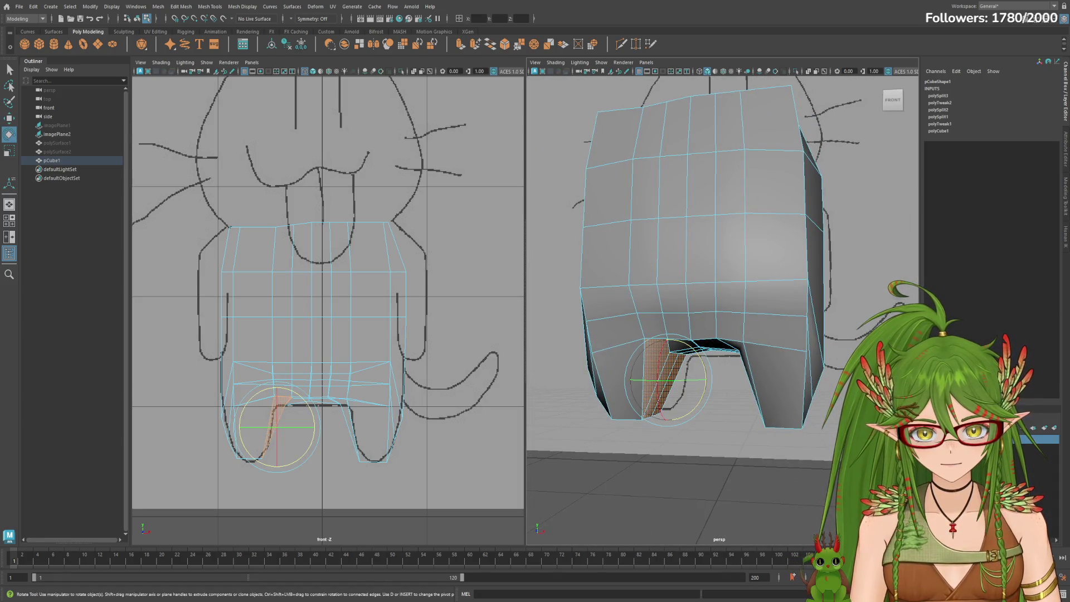
pyautogui.press('r')
pyautogui.press('e')
pyautogui.press('w')
pyautogui.moveTo(746, 396)
pyautogui.keyDown('alt'); pyautogui.mouseDown()
pyautogui.moveTo(763, 405)
pyautogui.moveTo(719, 390)
pyautogui.mouseUp(); pyautogui.keyUp('alt')
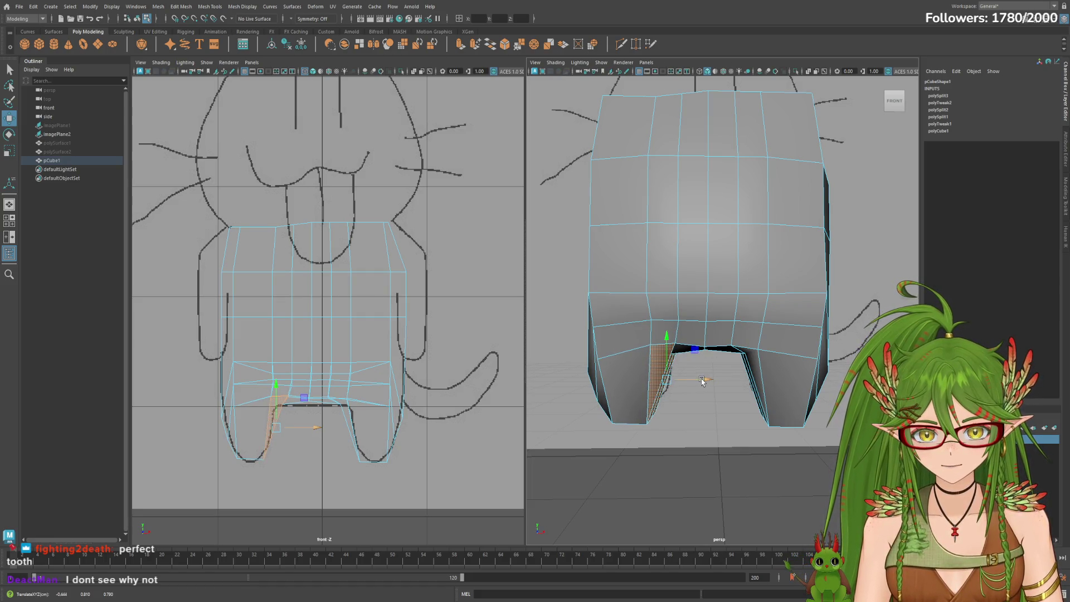
pyautogui.press('e')
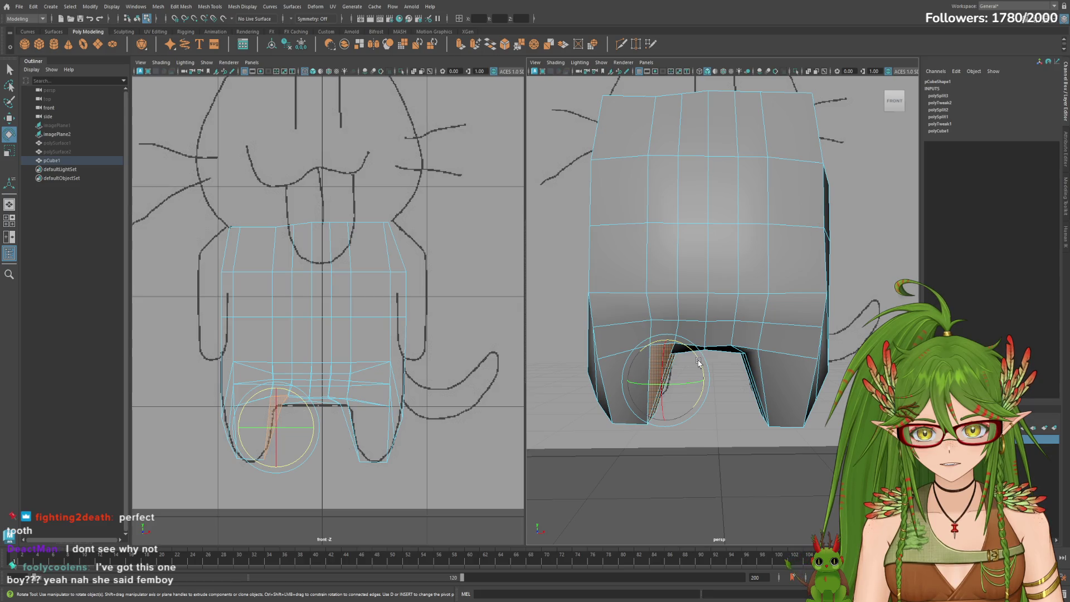
pyautogui.moveTo(694, 358); pyautogui.dragTo(690, 357)
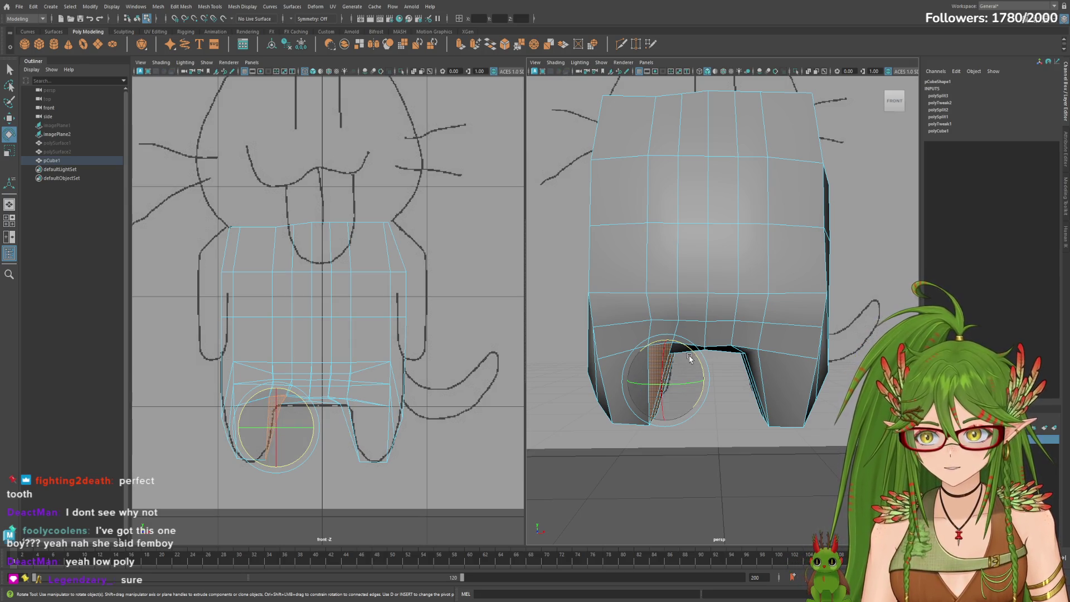
pyautogui.press('w')
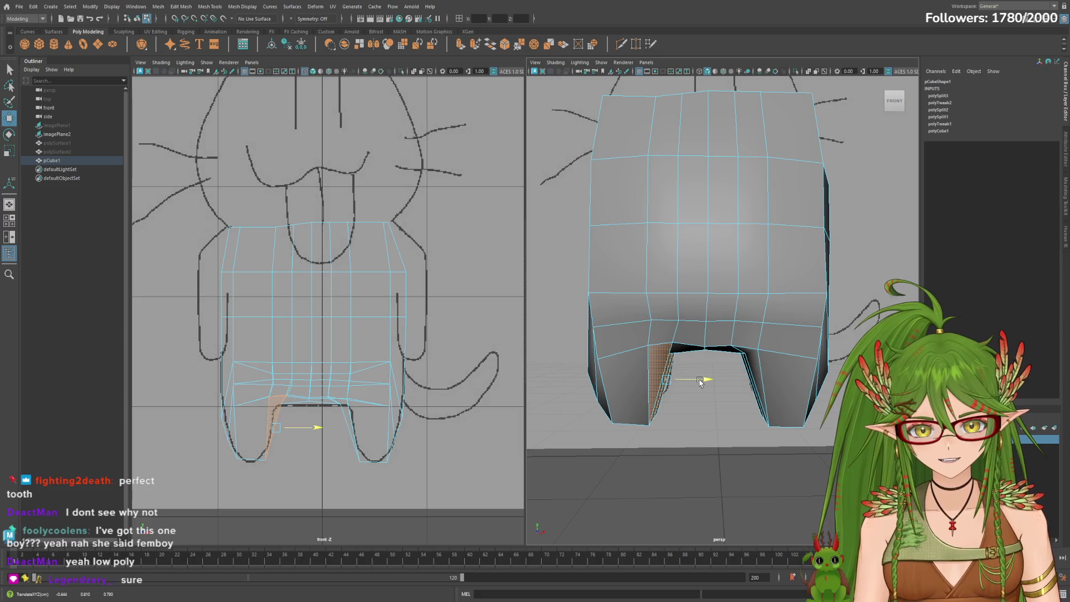
pyautogui.keyDown('alt'); pyautogui.moveTo(700, 382); pyautogui.dragTo(761, 391); pyautogui.keyUp('alt')
# Select faces between the legs and then on the front of the torso.
pyautogui.moveTo(744, 346); pyautogui.dragTo(731, 351)
pyautogui.click(731, 351)
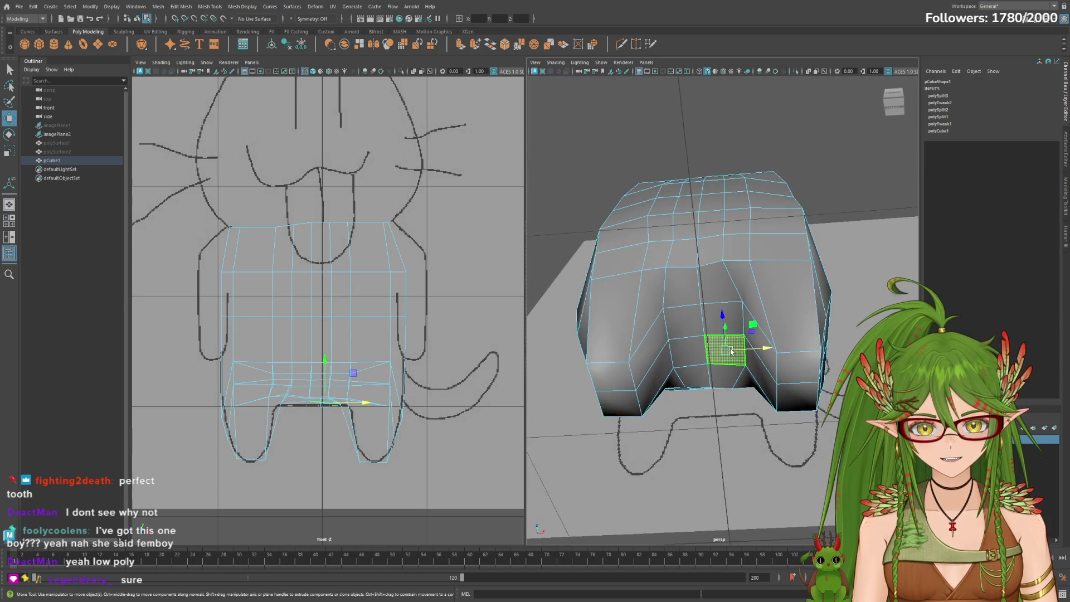
pyautogui.keyDown('shift'); pyautogui.click(716, 296); pyautogui.keyUp('shift')
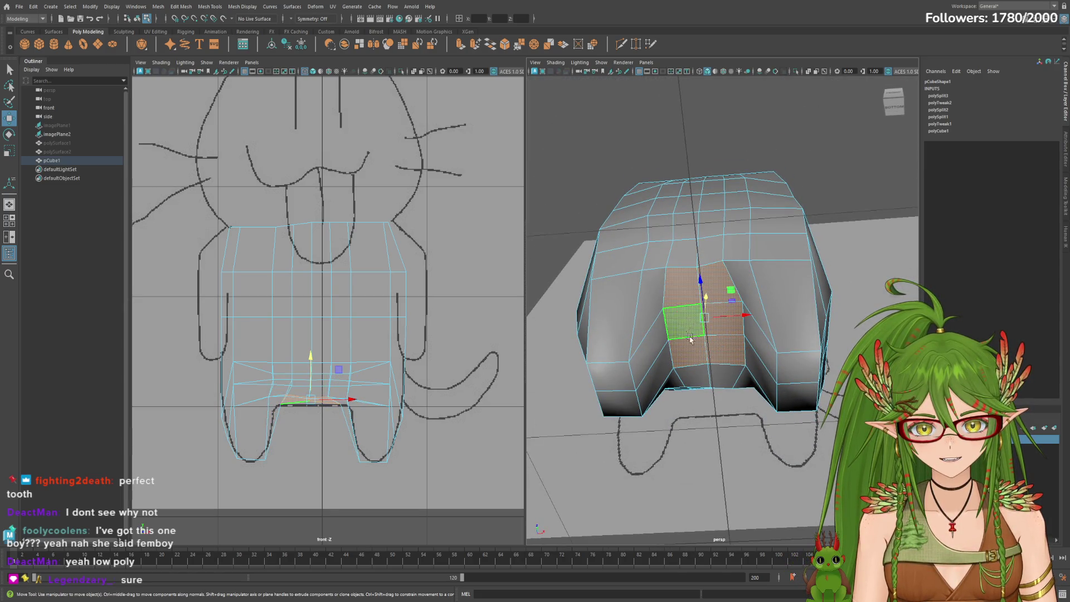
pyautogui.click(711, 370)
pyautogui.keyDown('alt'); pyautogui.moveTo(711, 371); pyautogui.dragTo(707, 317); pyautogui.keyUp('alt')
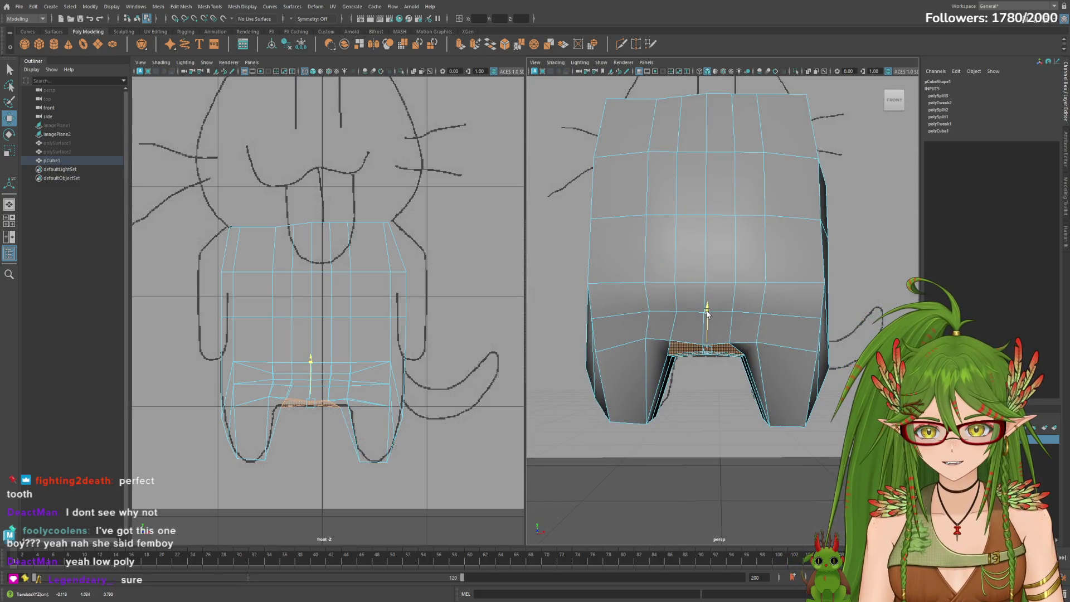
pyautogui.moveTo(741, 422)
pyautogui.keyDown('alt'); pyautogui.mouseDown()
pyautogui.moveTo(694, 434)
pyautogui.moveTo(704, 415)
pyautogui.moveTo(668, 409)
pyautogui.moveTo(702, 413)
pyautogui.mouseUp(); pyautogui.keyUp('alt')
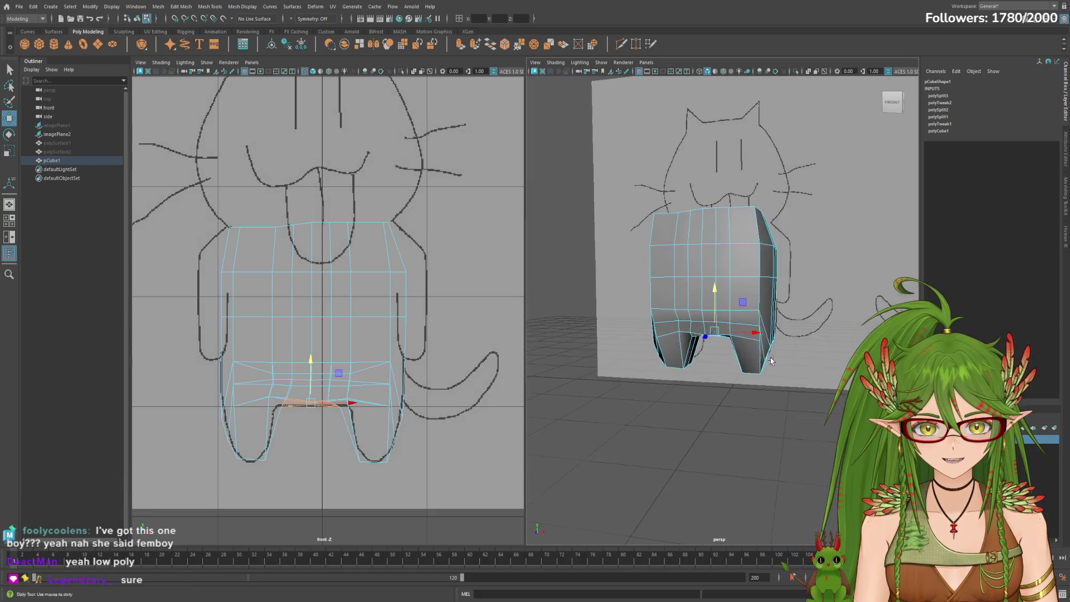
pyautogui.scroll(5, 735, 340)
pyautogui.click(739, 335)
pyautogui.click(655, 329)
# Extrude the lower front faces, enlarge them slightly, and shift them outward along X.
pyautogui.moveTo(593, 331)
pyautogui.mouseDown()
pyautogui.moveTo(681, 359)
pyautogui.moveTo(728, 329)
pyautogui.moveTo(716, 370)
pyautogui.moveTo(613, 363)
pyautogui.moveTo(694, 349)
pyautogui.mouseUp()
pyautogui.press('r')
pyautogui.keyDown('shift'); pyautogui.moveTo(607, 314); pyautogui.dragTo(580, 281); pyautogui.keyUp('shift')
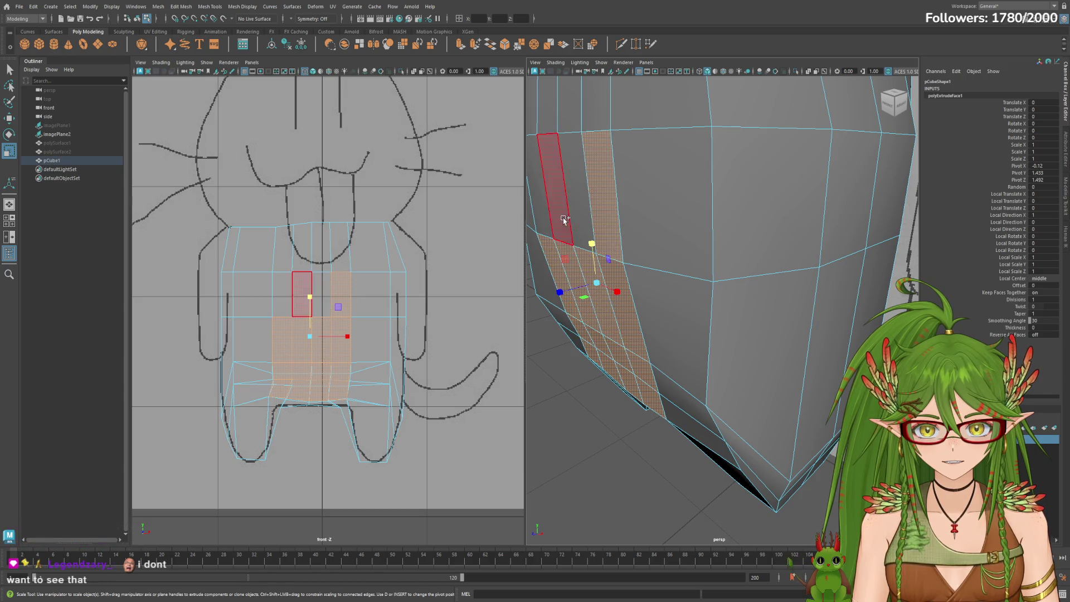
pyautogui.moveTo(568, 332)
pyautogui.mouseDown()
pyautogui.moveTo(561, 341)
pyautogui.moveTo(574, 290)
pyautogui.mouseUp()
pyautogui.press('w')
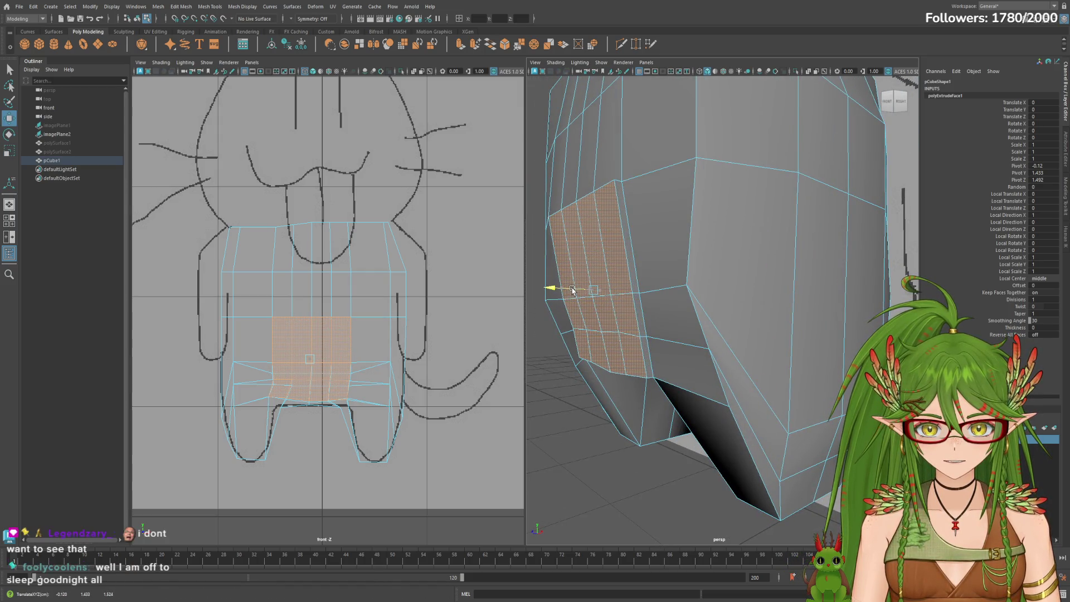
pyautogui.keyDown('alt'); pyautogui.moveTo(672, 310); pyautogui.dragTo(710, 334); pyautogui.keyUp('alt')
pyautogui.keyDown('shift'); pyautogui.click(680, 328); pyautogui.keyUp('shift')
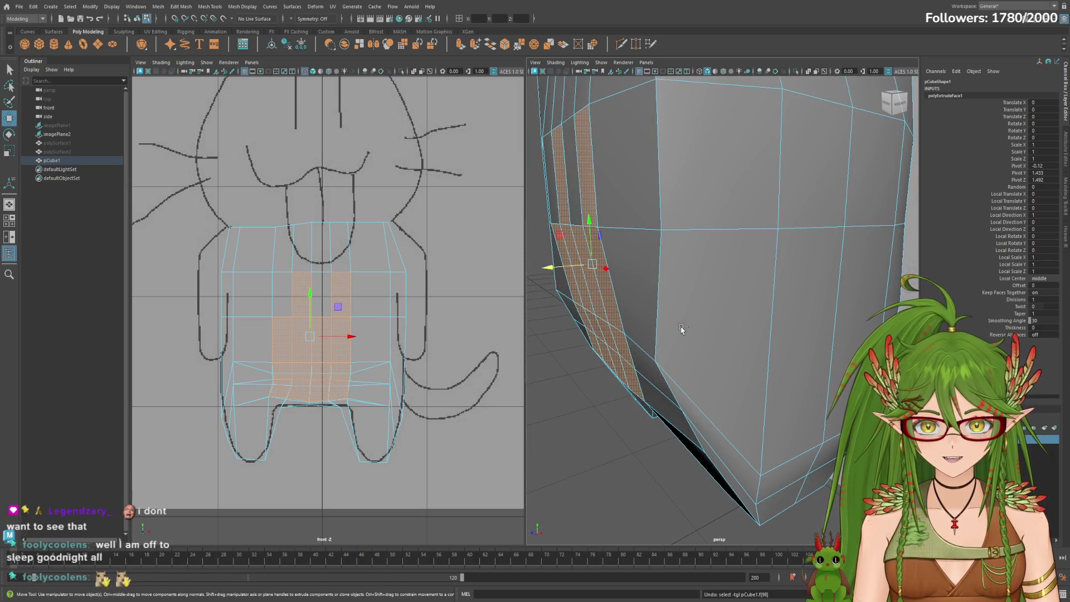
pyautogui.hotkey('ctrl', 'z')
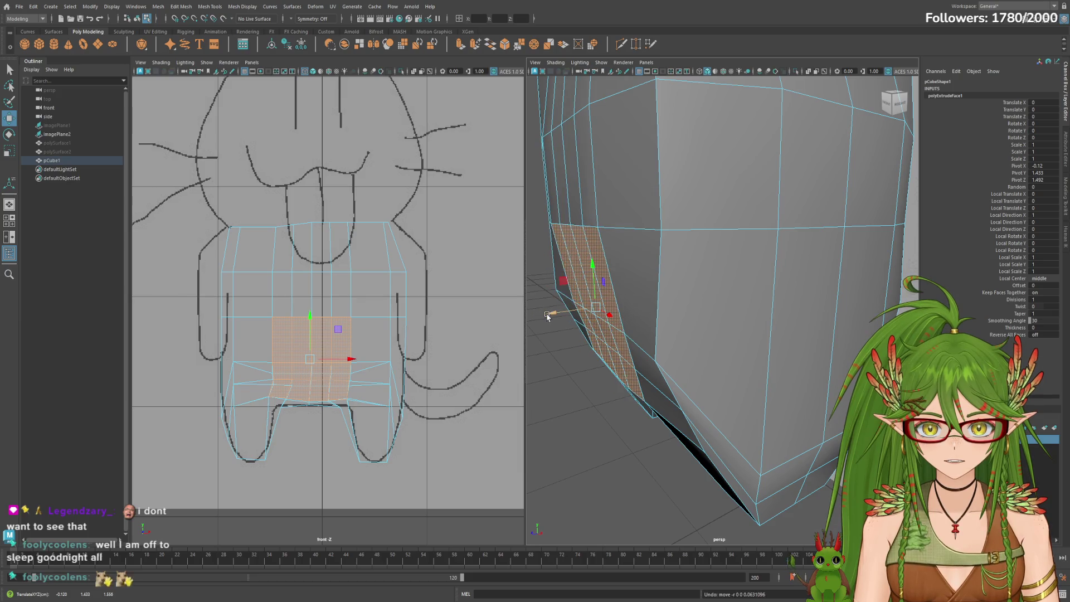
pyautogui.hotkey('ctrl', 'z')
pyautogui.moveTo(611, 314); pyautogui.dragTo(563, 357, button='middle')
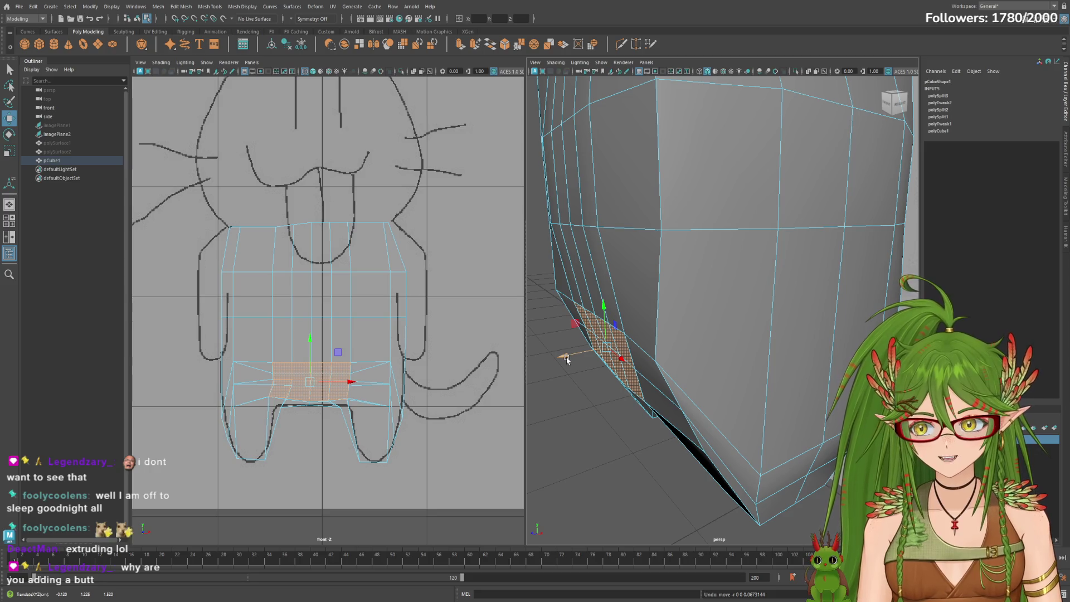
pyautogui.moveTo(563, 361)
pyautogui.mouseDown()
pyautogui.moveTo(552, 358)
pyautogui.moveTo(633, 342)
pyautogui.moveTo(556, 359)
pyautogui.moveTo(548, 376)
pyautogui.moveTo(729, 361)
pyautogui.moveTo(702, 375)
pyautogui.mouseUp()
# Reselect groups of lower and upper faces, ending on one face on the body's left side.
pyautogui.keyDown('shift'); pyautogui.click(586, 304); pyautogui.keyUp('shift')
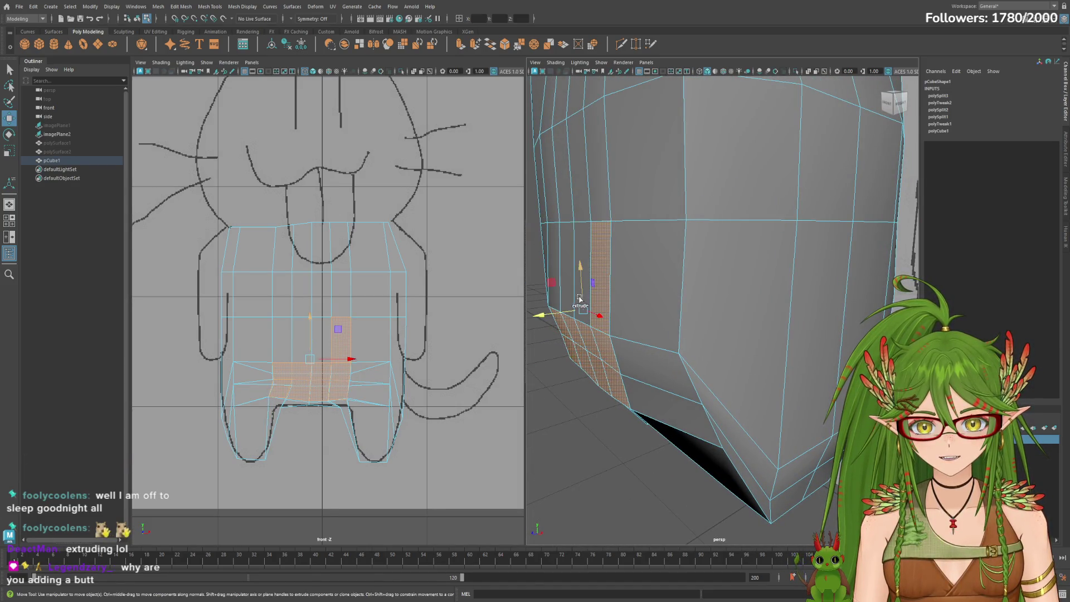
pyautogui.moveTo(574, 323)
pyautogui.keyDown('alt'); pyautogui.mouseDown()
pyautogui.moveTo(663, 273)
pyautogui.moveTo(657, 262)
pyautogui.mouseUp(); pyautogui.keyUp('alt')
pyautogui.keyDown('shift'); pyautogui.click(615, 273); pyautogui.keyUp('shift')
pyautogui.click(579, 167)
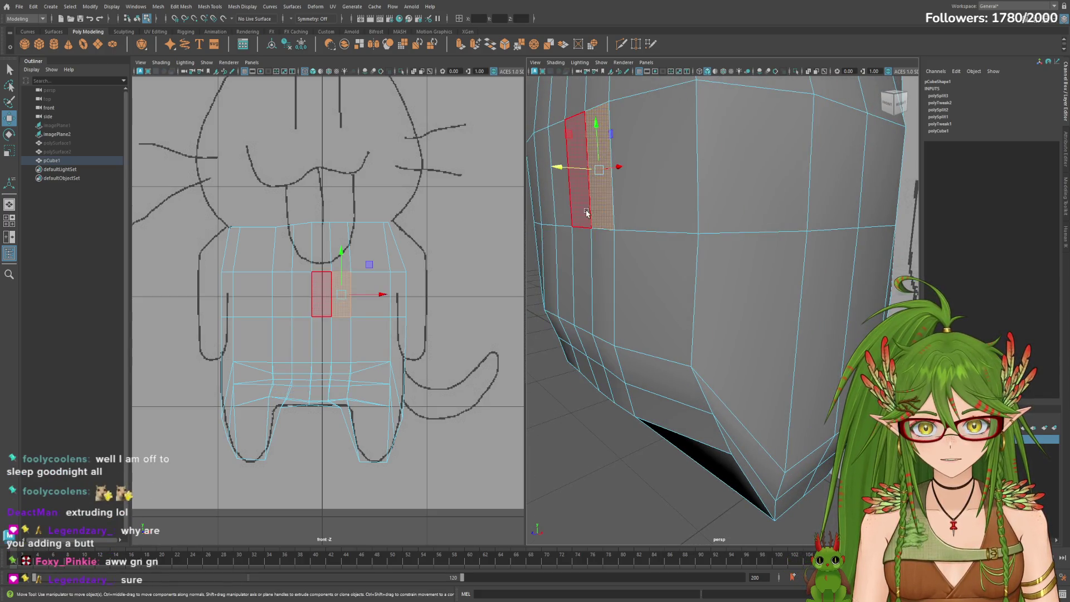
pyautogui.keyDown('shift'); pyautogui.click(560, 167); pyautogui.keyUp('shift')
pyautogui.keyDown('shift'); pyautogui.click(543, 168); pyautogui.keyUp('shift')
pyautogui.moveTo(585, 336)
pyautogui.keyDown('shift'); pyautogui.mouseDown()
pyautogui.moveTo(593, 351)
pyautogui.moveTo(632, 300)
pyautogui.moveTo(593, 356)
pyautogui.mouseUp(); pyautogui.keyUp('shift')
pyautogui.click(595, 358)
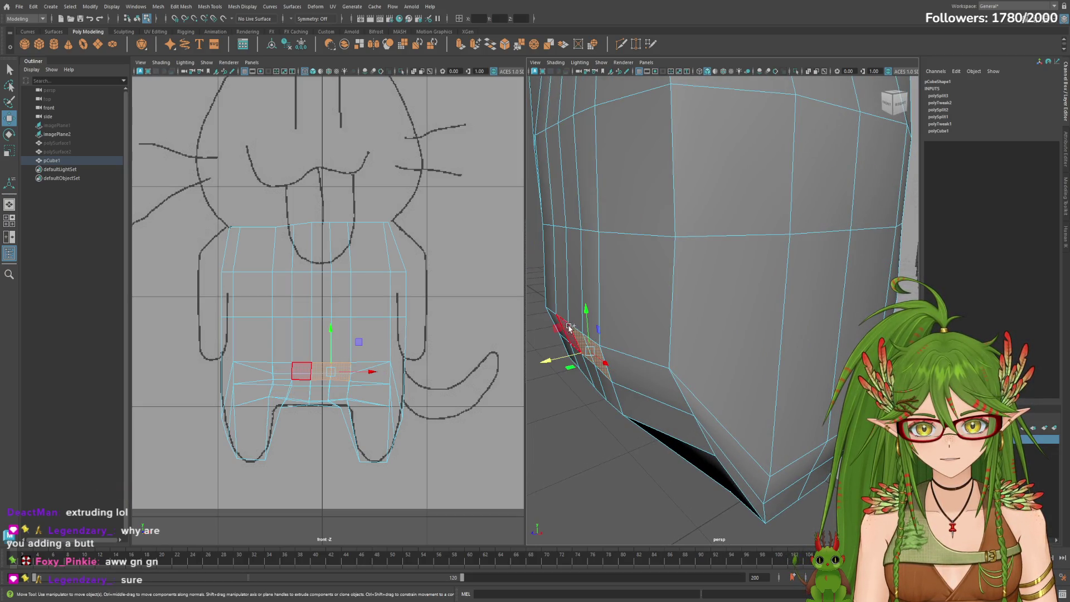
pyautogui.keyDown('alt'); pyautogui.moveTo(557, 315); pyautogui.dragTo(669, 326); pyautogui.keyUp('alt')
pyautogui.keyDown('shift'); pyautogui.click(581, 332); pyautogui.keyUp('shift')
pyautogui.moveTo(581, 332)
pyautogui.keyDown('alt'); pyautogui.mouseDown()
pyautogui.moveTo(554, 359)
pyautogui.moveTo(556, 372)
pyautogui.mouseUp(); pyautogui.keyUp('alt')
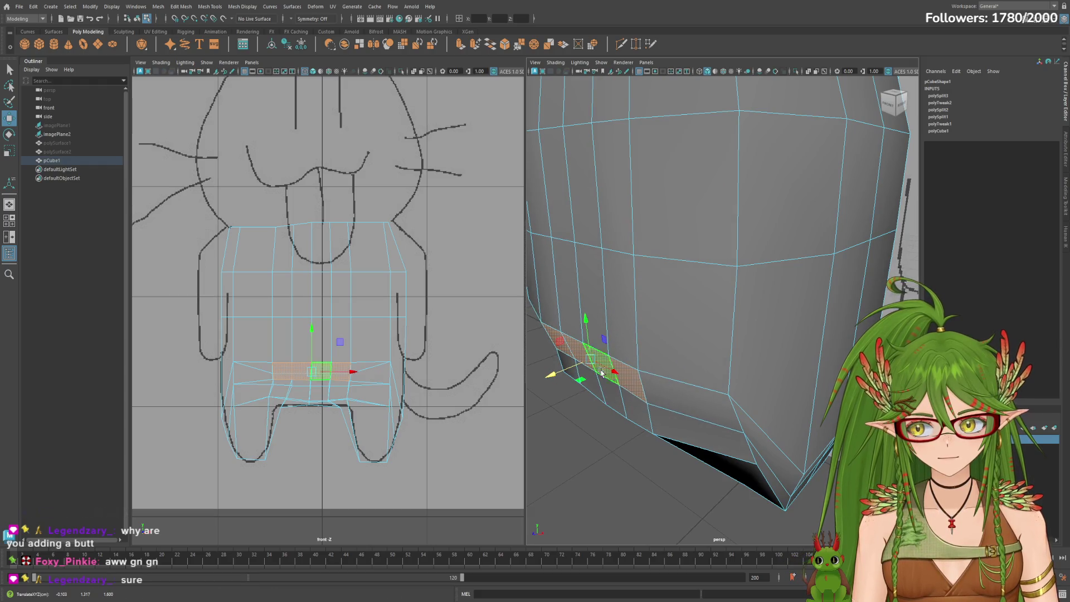
pyautogui.moveTo(693, 375)
pyautogui.keyDown('alt'); pyautogui.mouseDown()
pyautogui.moveTo(753, 347)
pyautogui.moveTo(600, 382)
pyautogui.moveTo(646, 357)
pyautogui.moveTo(703, 350)
pyautogui.mouseUp(); pyautogui.keyUp('alt')
pyautogui.click(694, 304)
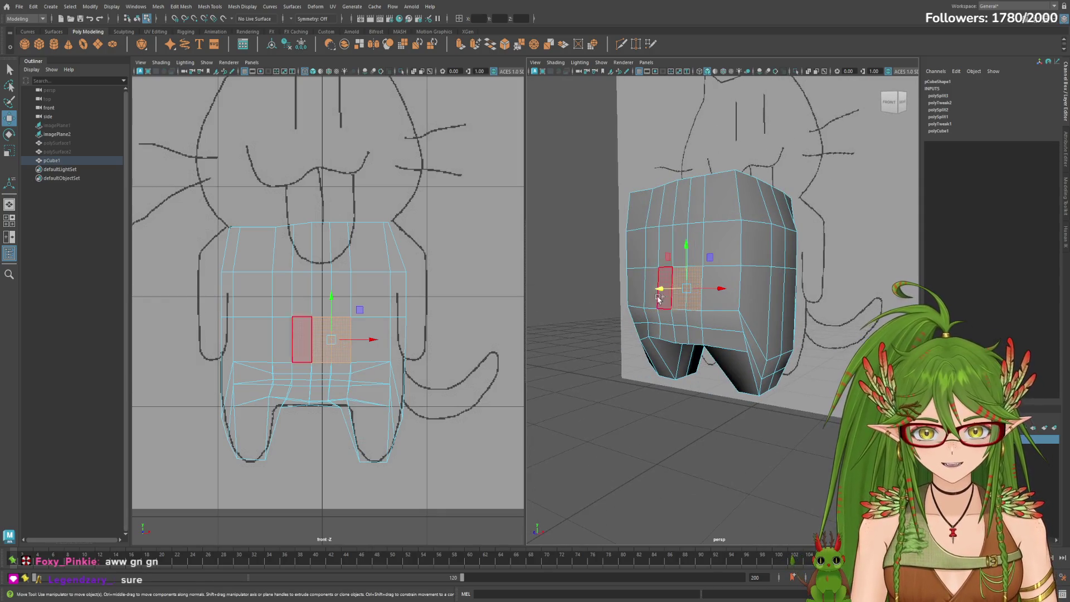
# Select a left-front face of the upper body and move it along X.
pyautogui.moveTo(672, 316)
pyautogui.keyDown('shift'); pyautogui.mouseDown()
pyautogui.moveTo(616, 304)
pyautogui.moveTo(791, 384)
pyautogui.moveTo(708, 358)
pyautogui.moveTo(773, 367)
pyautogui.moveTo(677, 251)
pyautogui.mouseUp(); pyautogui.keyUp('shift')
pyautogui.click(681, 239)
pyautogui.click(648, 249)
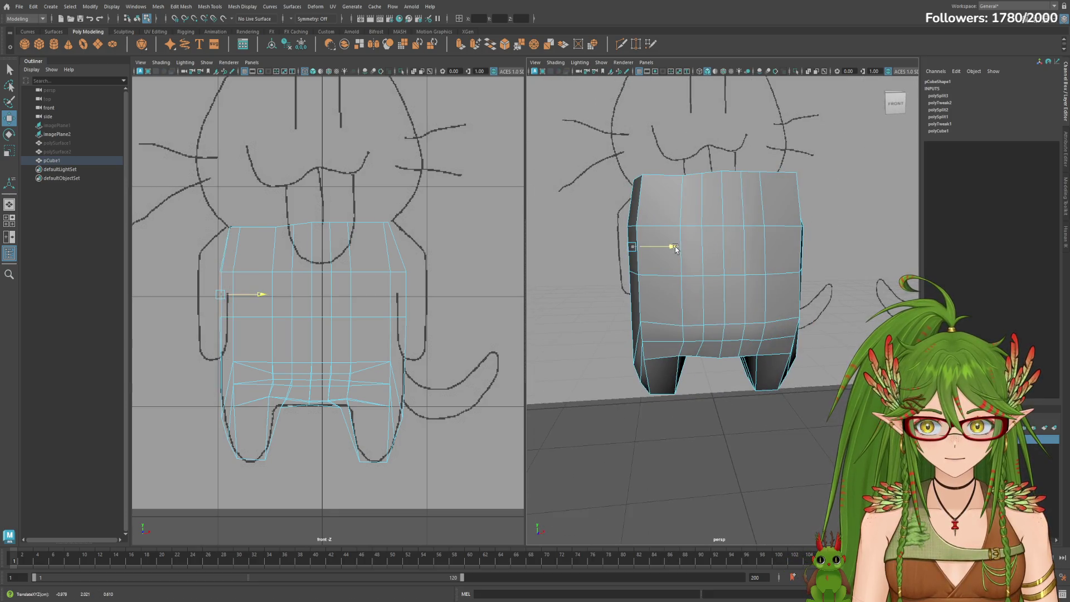
pyautogui.moveTo(732, 283)
pyautogui.keyDown('alt'); pyautogui.mouseDown()
pyautogui.moveTo(768, 281)
pyautogui.moveTo(759, 292)
pyautogui.mouseUp(); pyautogui.keyUp('alt')
pyautogui.moveTo(665, 248)
pyautogui.mouseDown()
pyautogui.moveTo(737, 292)
pyautogui.moveTo(704, 293)
pyautogui.moveTo(760, 292)
pyautogui.mouseUp()
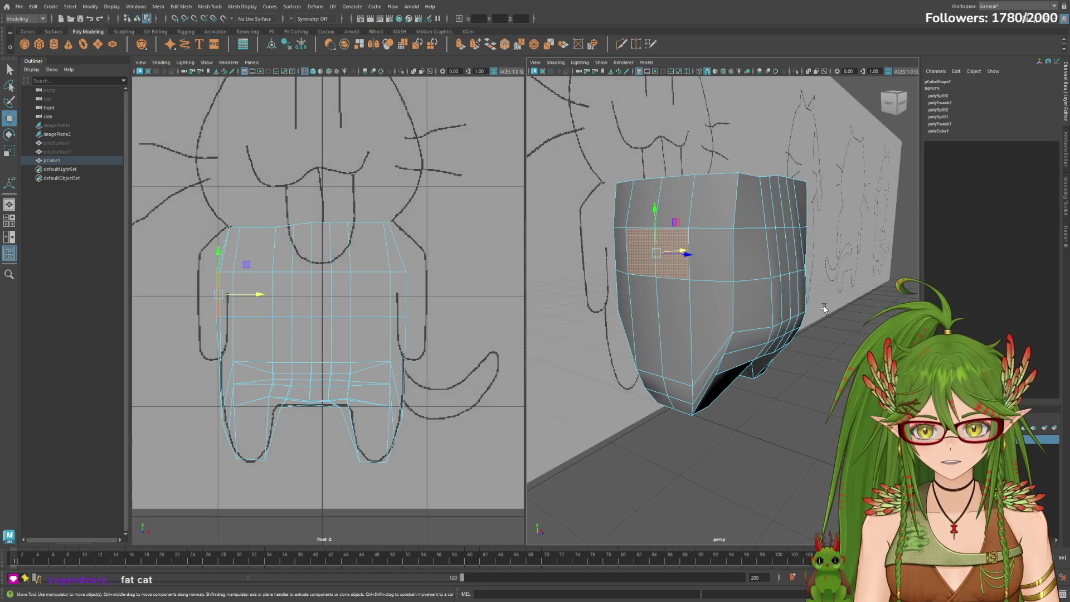
pyautogui.moveTo(834, 311)
pyautogui.keyDown('alt'); pyautogui.mouseDown()
pyautogui.moveTo(761, 309)
pyautogui.moveTo(816, 299)
pyautogui.mouseUp(); pyautogui.keyUp('alt')
# Scale the upper front faces slightly narrower along X.
pyautogui.press('r')
pyautogui.moveTo(744, 279); pyautogui.dragTo(764, 302)
pyautogui.moveTo(692, 311)
pyautogui.keyDown('alt'); pyautogui.mouseDown()
pyautogui.moveTo(724, 312)
pyautogui.moveTo(683, 323)
pyautogui.mouseUp(); pyautogui.keyUp('alt')
pyautogui.keyDown('alt'); pyautogui.moveTo(804, 310); pyautogui.dragTo(820, 313); pyautogui.keyUp('alt')
pyautogui.moveTo(693, 253); pyautogui.dragTo(640, 262)
# Select the top row of faces, try an extrusion, and undo it.
pyautogui.moveTo(646, 306); pyautogui.dragTo(764, 326)
pyautogui.keyDown('alt'); pyautogui.moveTo(663, 326); pyautogui.dragTo(722, 324); pyautogui.keyUp('alt')
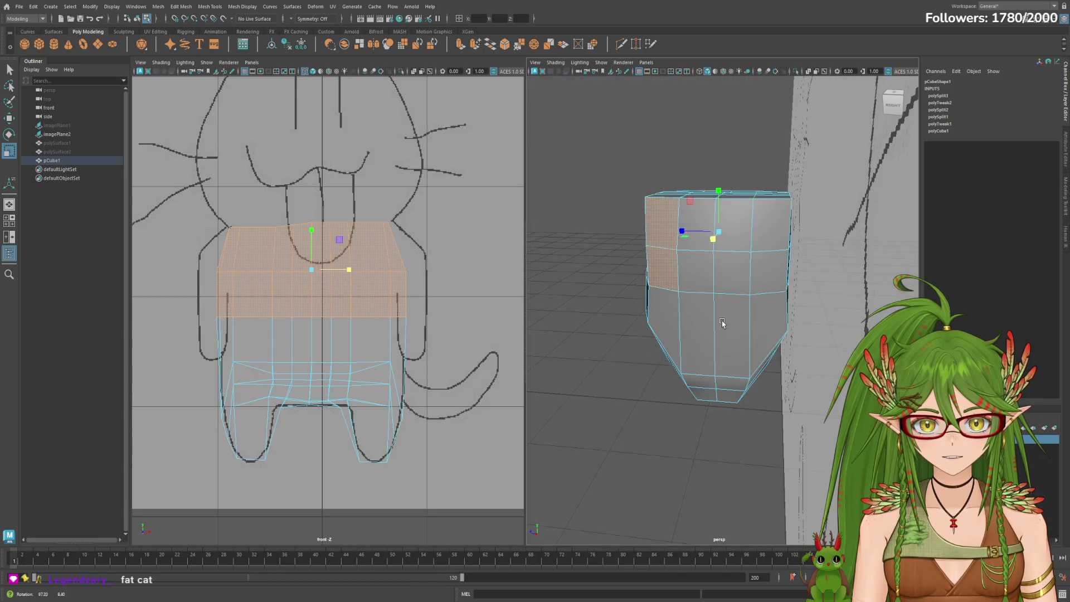
pyautogui.keyDown('shift'); pyautogui.moveTo(722, 323); pyautogui.dragTo(759, 265, button='right'); pyautogui.keyUp('shift')
pyautogui.hotkey('ctrl', 'z')
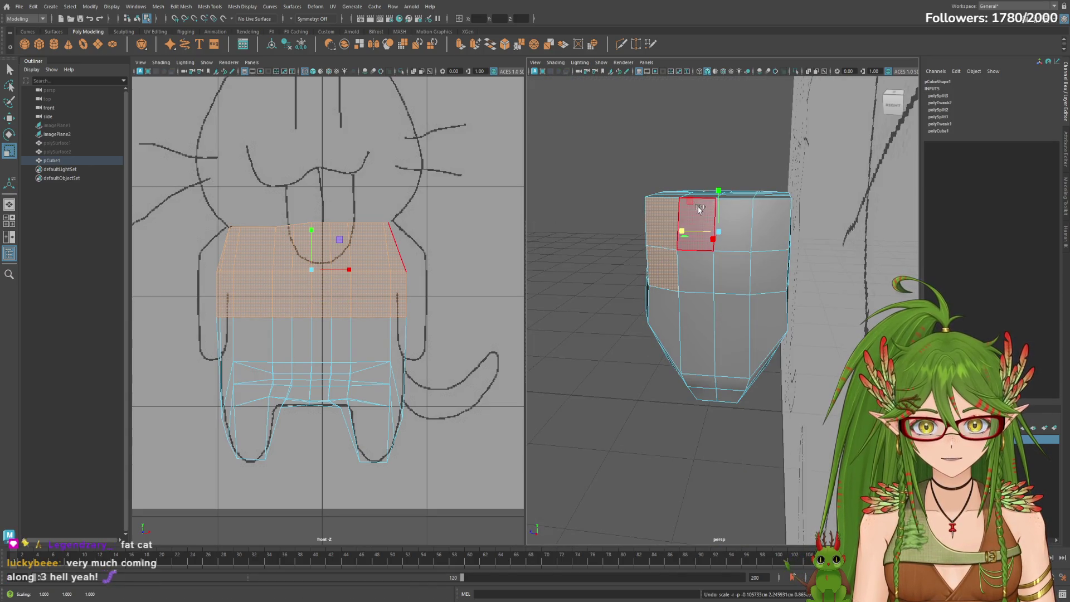
# Select the cube's top faces, undo a sharp narrowing, and scale them slightly along X.
pyautogui.keyDown('alt'); pyautogui.moveTo(694, 267); pyautogui.dragTo(764, 275); pyautogui.keyUp('alt')
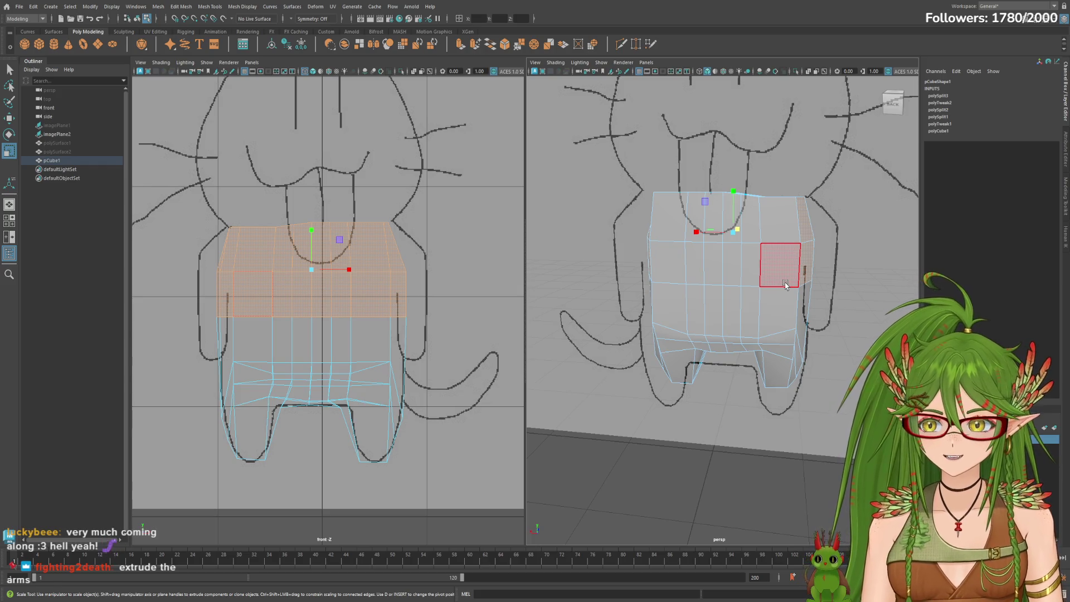
pyautogui.moveTo(845, 286)
pyautogui.keyDown('alt'); pyautogui.mouseDown()
pyautogui.moveTo(832, 299)
pyautogui.moveTo(813, 291)
pyautogui.moveTo(692, 309)
pyautogui.moveTo(677, 199)
pyautogui.mouseUp(); pyautogui.keyUp('alt')
pyautogui.moveTo(754, 326); pyautogui.dragTo(755, 327)
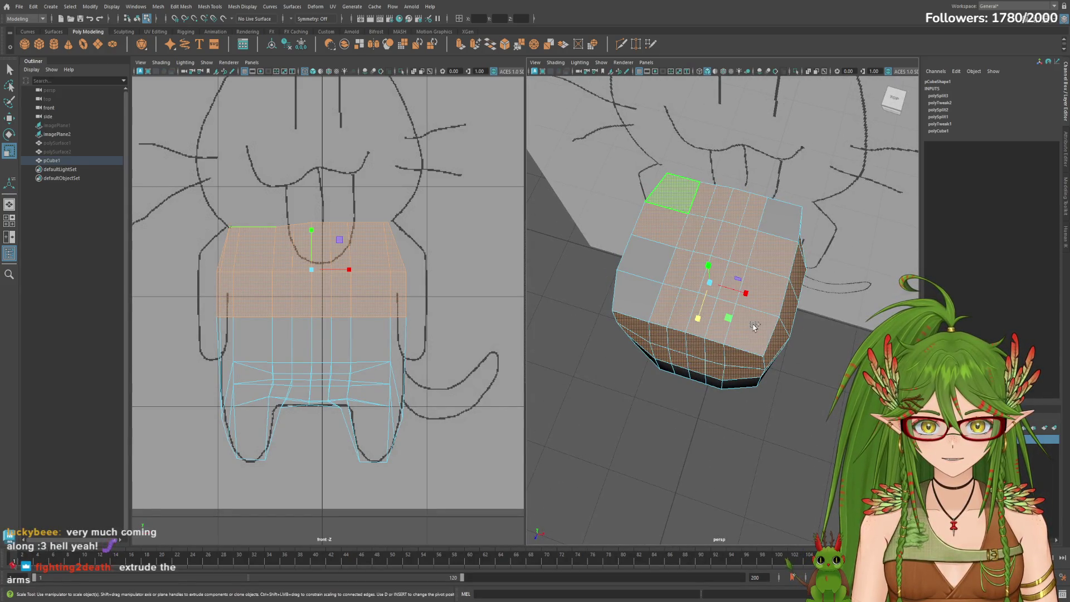
pyautogui.moveTo(782, 232)
pyautogui.keyDown('alt'); pyautogui.mouseDown()
pyautogui.moveTo(612, 249)
pyautogui.moveTo(619, 278)
pyautogui.moveTo(601, 296)
pyautogui.moveTo(613, 251)
pyautogui.mouseUp(); pyautogui.keyUp('alt')
pyautogui.moveTo(675, 289)
pyautogui.keyDown('alt'); pyautogui.mouseDown(button='right')
pyautogui.moveTo(730, 263)
pyautogui.moveTo(721, 260)
pyautogui.mouseUp(button='right'); pyautogui.keyUp('alt')
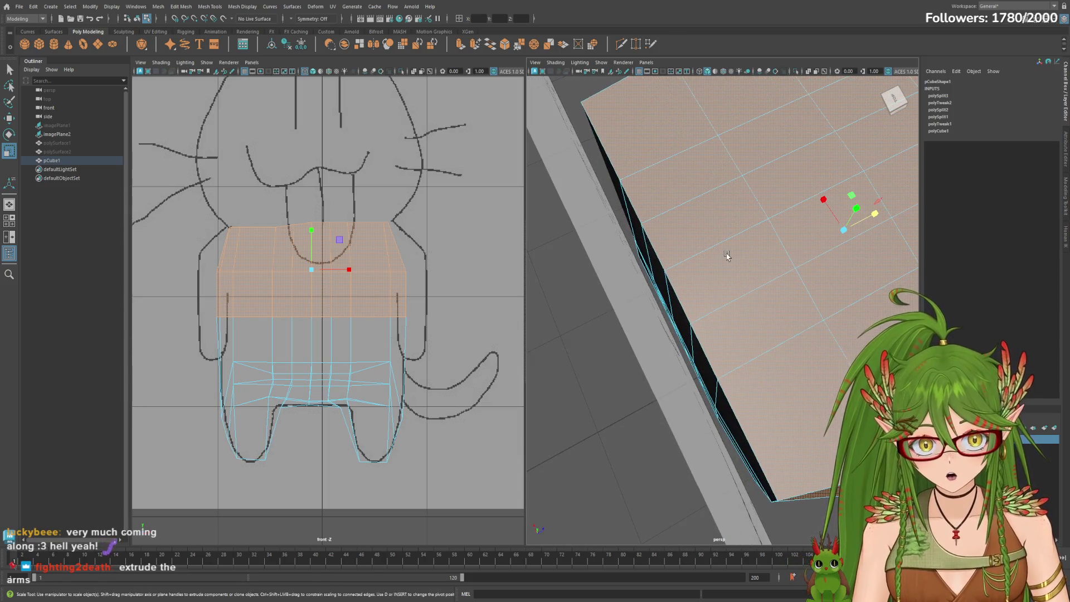
pyautogui.moveTo(728, 251)
pyautogui.keyDown('alt'); pyautogui.mouseDown()
pyautogui.moveTo(726, 267)
pyautogui.moveTo(717, 251)
pyautogui.moveTo(771, 239)
pyautogui.moveTo(795, 249)
pyautogui.moveTo(692, 240)
pyautogui.moveTo(719, 205)
pyautogui.moveTo(731, 207)
pyautogui.moveTo(697, 205)
pyautogui.moveTo(799, 263)
pyautogui.mouseUp(); pyautogui.keyUp('alt')
pyautogui.moveTo(706, 205); pyautogui.dragTo(734, 207)
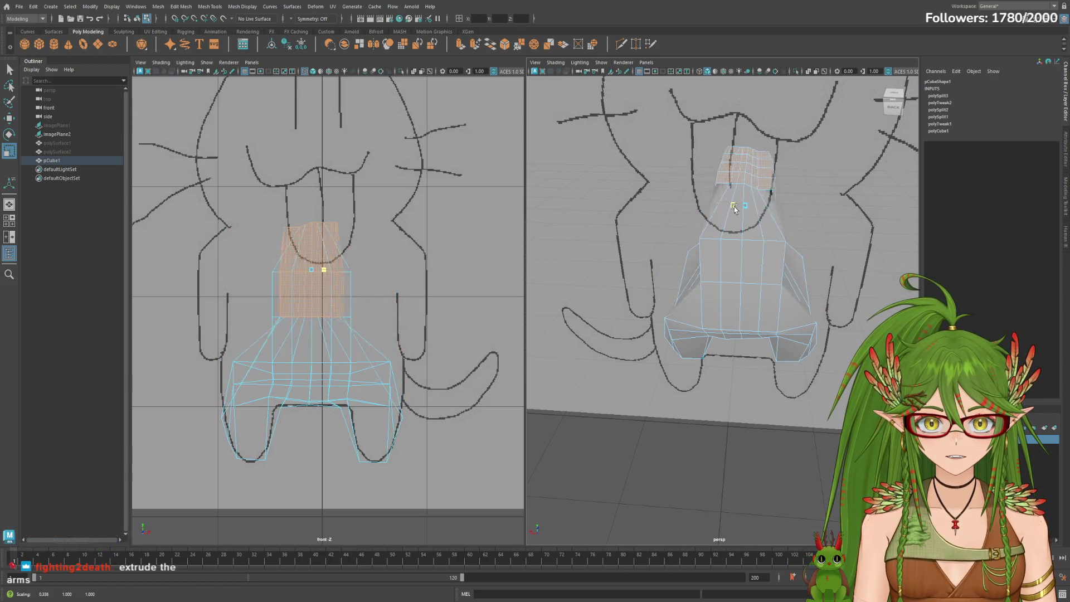
pyautogui.hotkey('ctrl', 'z')
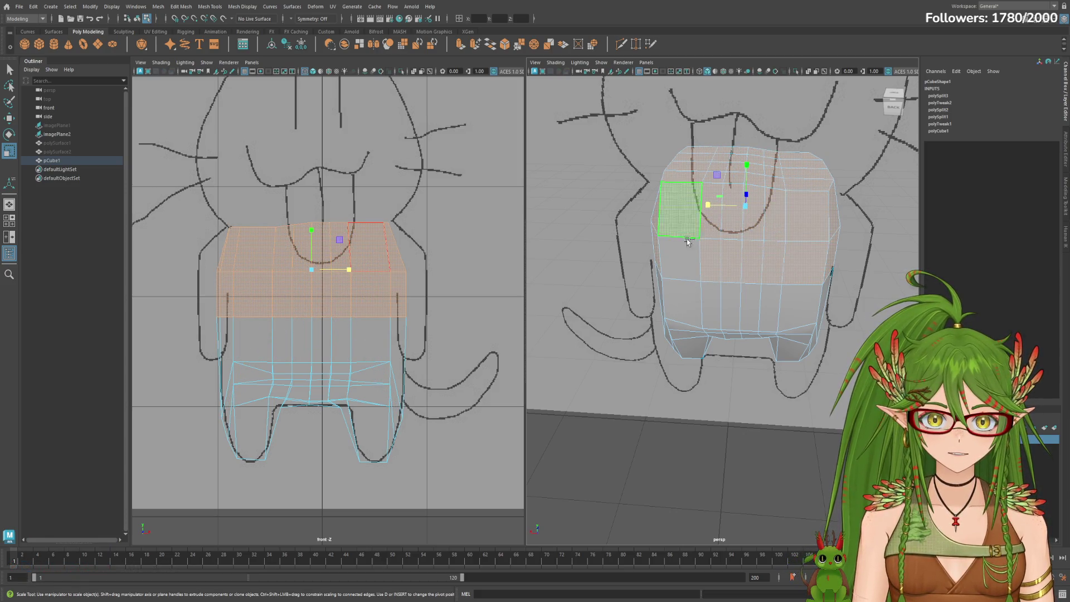
pyautogui.moveTo(712, 208); pyautogui.dragTo(713, 207)
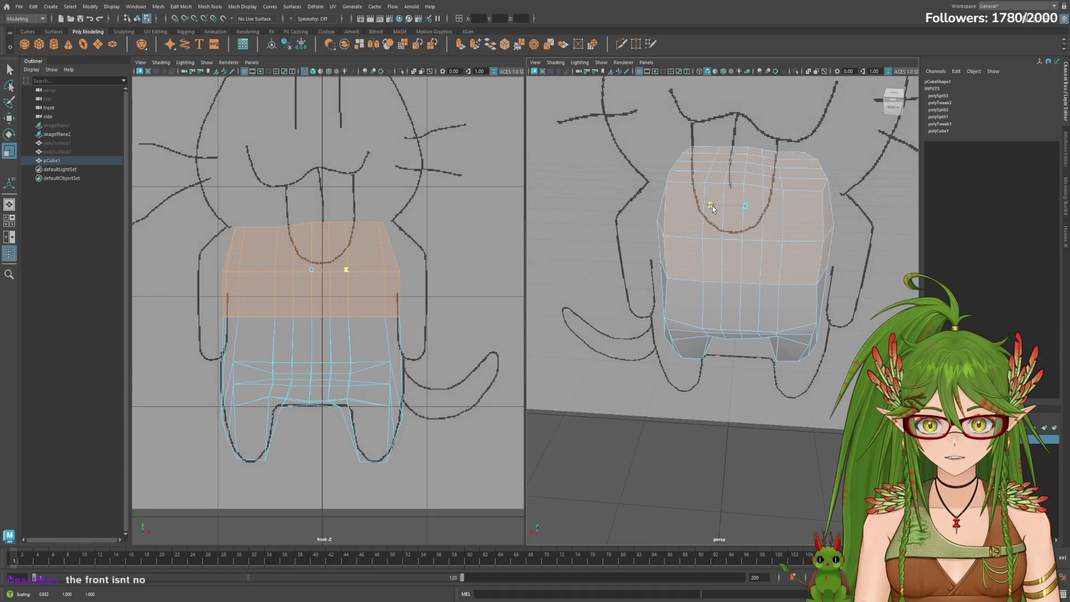
# From the front view, select components at the top of the body.
pyautogui.keyDown('alt'); pyautogui.moveTo(795, 234); pyautogui.dragTo(637, 234); pyautogui.keyUp('alt')
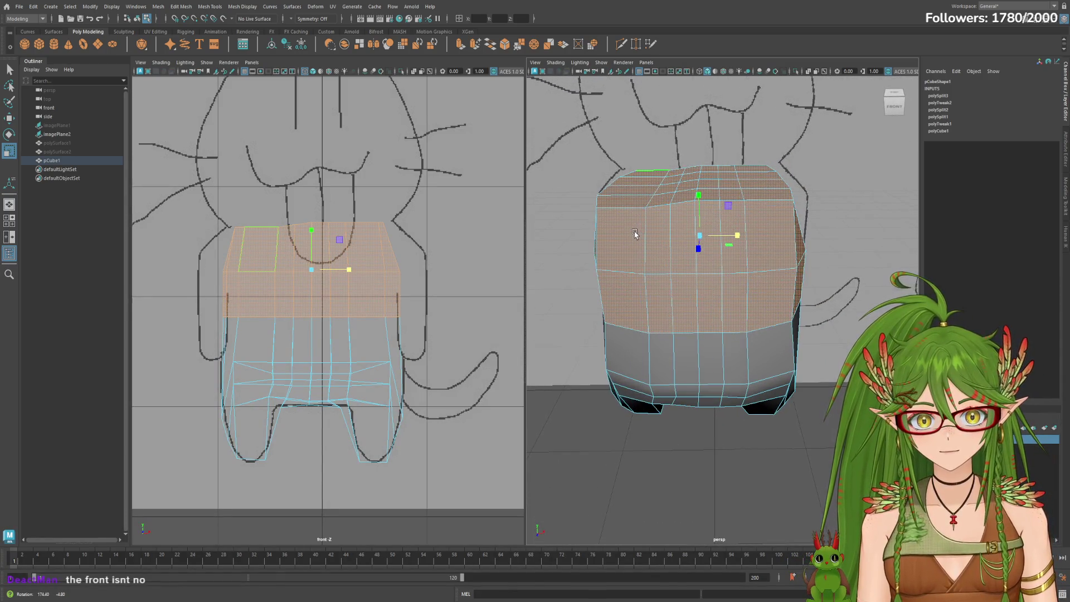
pyautogui.keyDown('alt'); pyautogui.moveTo(809, 277); pyautogui.dragTo(826, 249); pyautogui.keyUp('alt')
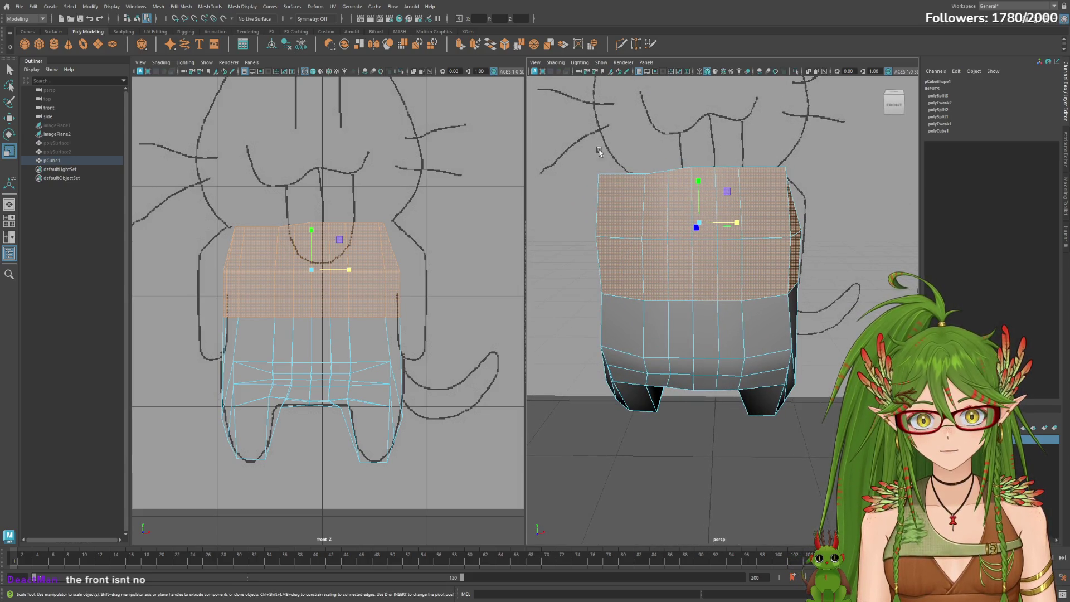
pyautogui.click(589, 132)
pyautogui.moveTo(565, 127)
pyautogui.mouseDown()
pyautogui.moveTo(779, 184)
pyautogui.moveTo(799, 207)
pyautogui.moveTo(820, 211)
pyautogui.mouseUp()
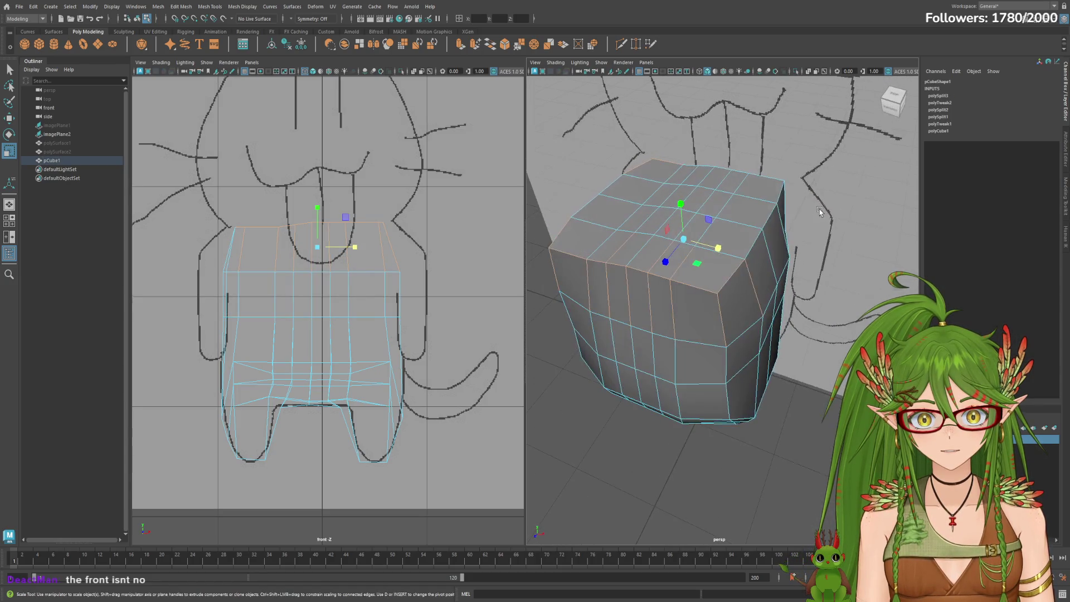
# Marquee-select the body's top edges and widen them along X to about 1.089.
pyautogui.keyDown('alt'); pyautogui.moveTo(709, 203); pyautogui.dragTo(635, 296); pyautogui.keyUp('alt')
pyautogui.moveTo(765, 435); pyautogui.dragTo(765, 434)
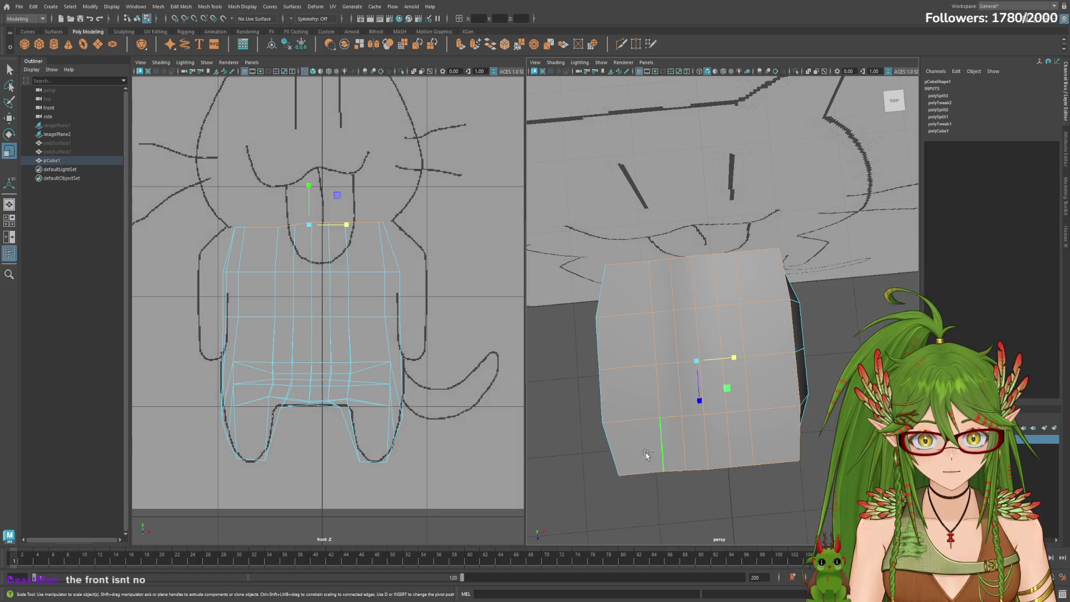
pyautogui.keyDown('alt'); pyautogui.moveTo(694, 422); pyautogui.dragTo(736, 184); pyautogui.keyUp('alt')
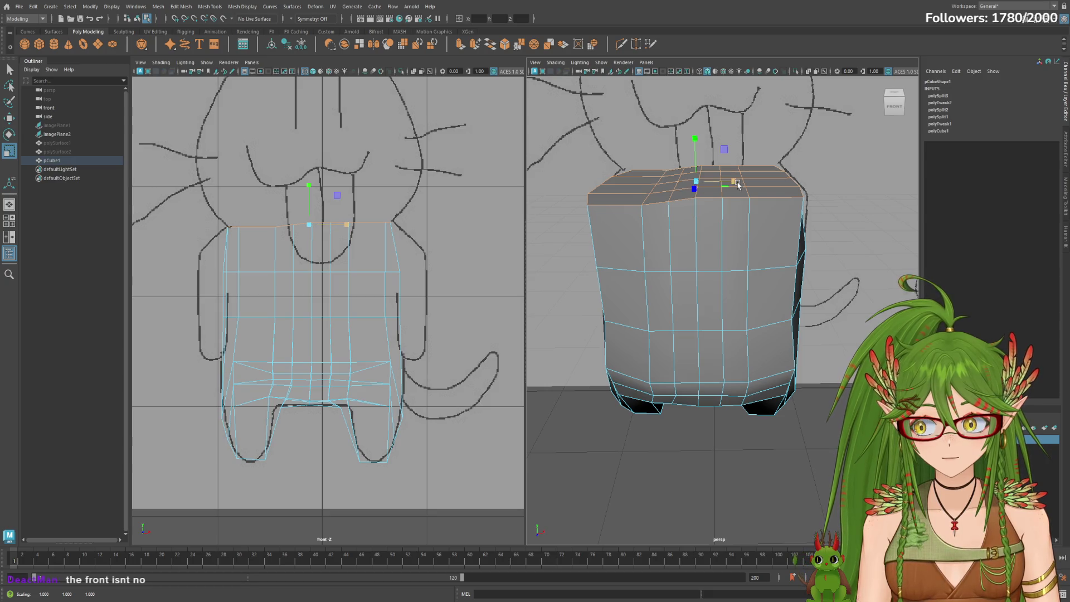
pyautogui.moveTo(869, 280)
pyautogui.keyDown('alt'); pyautogui.mouseDown()
pyautogui.moveTo(836, 261)
pyautogui.moveTo(814, 267)
pyautogui.moveTo(866, 281)
pyautogui.moveTo(819, 279)
pyautogui.moveTo(808, 262)
pyautogui.moveTo(883, 279)
pyautogui.mouseUp(); pyautogui.keyUp('alt')
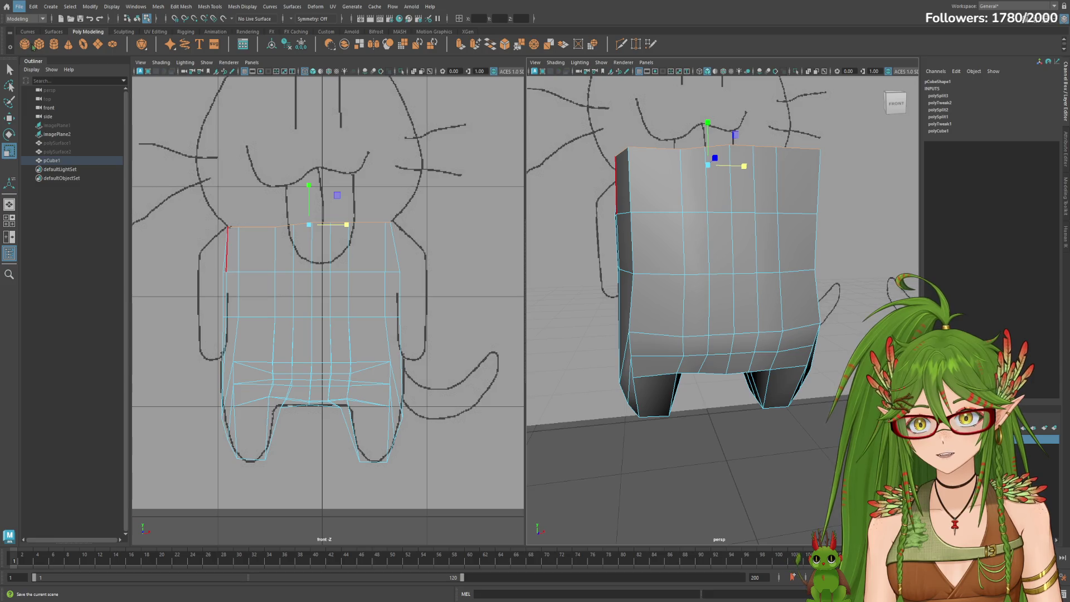
pyautogui.moveTo(814, 267)
pyautogui.keyDown('alt'); pyautogui.mouseDown()
pyautogui.moveTo(780, 262)
pyautogui.moveTo(791, 246)
pyautogui.moveTo(798, 262)
pyautogui.moveTo(617, 251)
pyautogui.moveTo(725, 267)
pyautogui.moveTo(780, 290)
pyautogui.mouseUp(); pyautogui.keyUp('alt')
# Flatten the selected lower back faces front-to-back to about 0.866 in Z.
pyautogui.scroll(5, 833, 318)
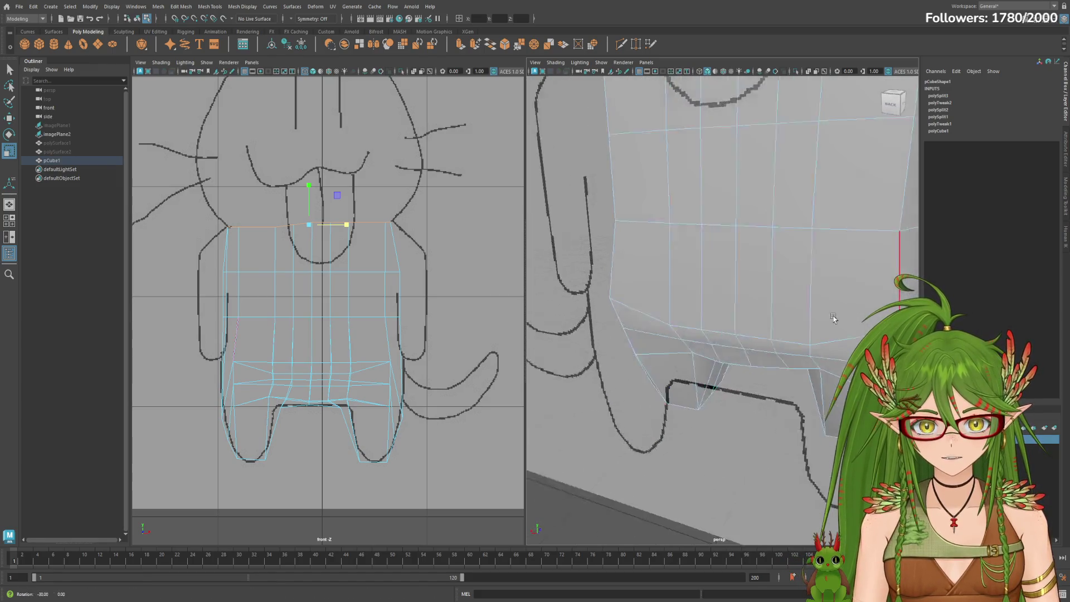
pyautogui.keyDown('alt'); pyautogui.moveTo(833, 318); pyautogui.dragTo(819, 314); pyautogui.keyUp('alt')
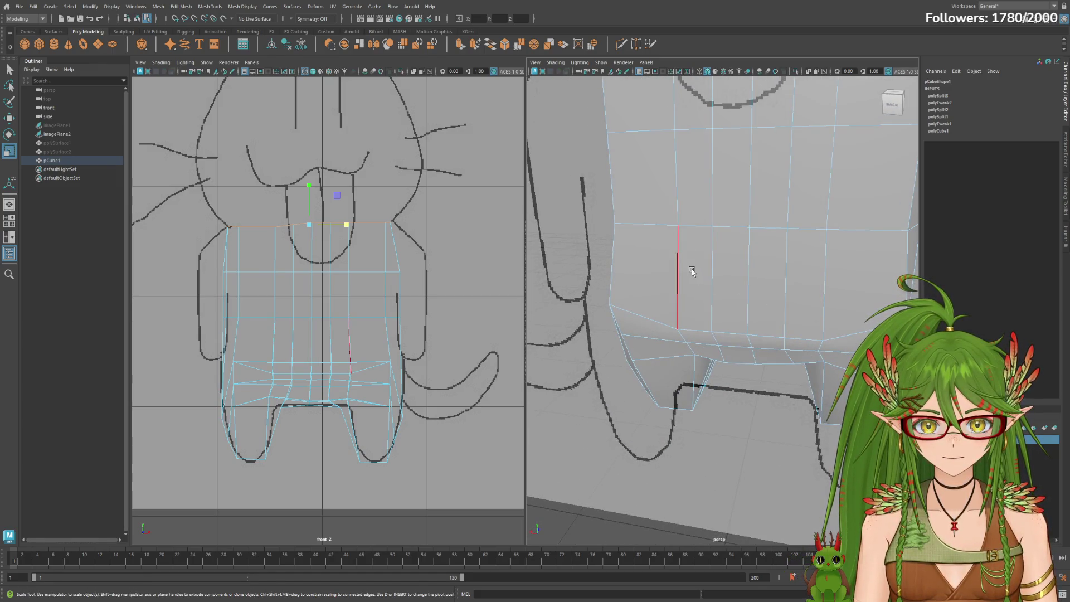
pyautogui.moveTo(700, 353)
pyautogui.keyDown('alt'); pyautogui.mouseDown()
pyautogui.moveTo(769, 342)
pyautogui.moveTo(707, 334)
pyautogui.moveTo(773, 352)
pyautogui.mouseUp(); pyautogui.keyUp('alt')
pyautogui.click(743, 345)
pyautogui.click(797, 341)
pyautogui.moveTo(744, 351); pyautogui.dragTo(729, 358, button='middle')
pyautogui.press('w')
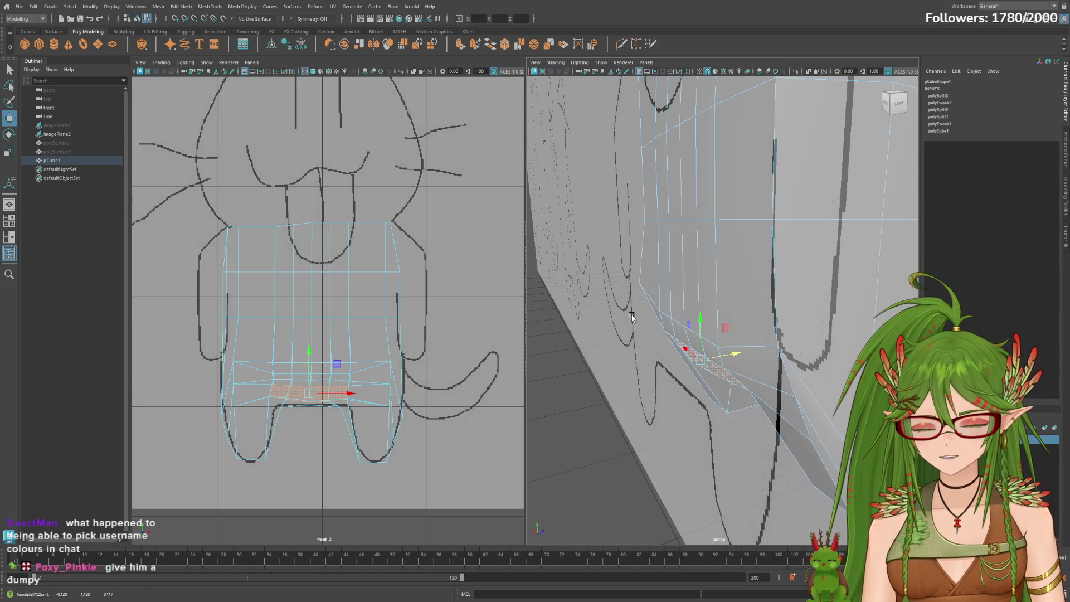
# Select a row of back faces plus those below, then select the whole pCube1 body.
pyautogui.moveTo(639, 314)
pyautogui.keyDown('alt'); pyautogui.mouseDown()
pyautogui.moveTo(747, 296)
pyautogui.moveTo(816, 301)
pyautogui.mouseUp(); pyautogui.keyUp('alt')
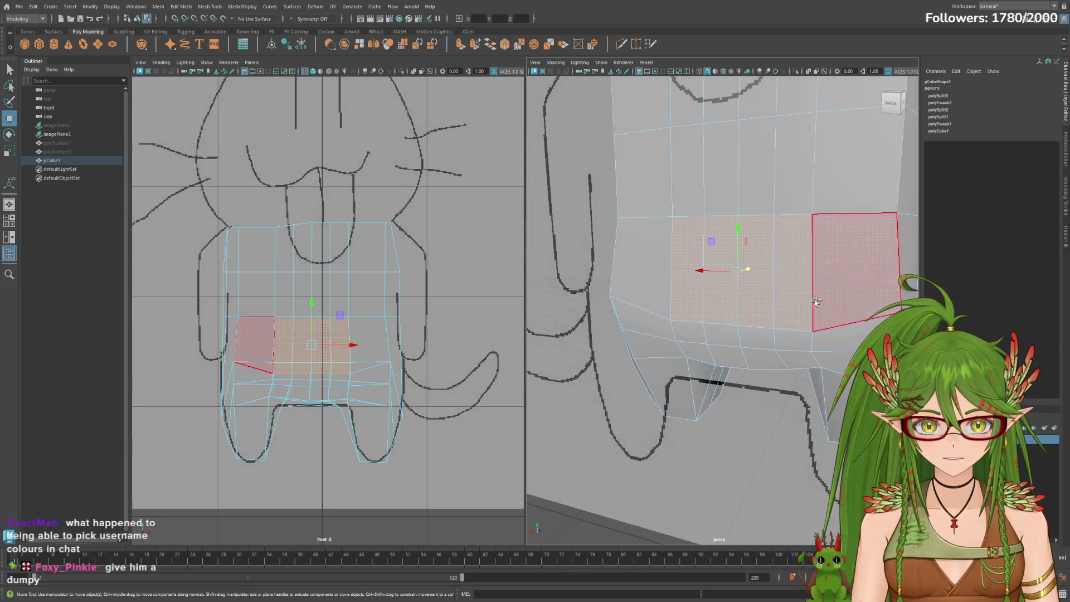
pyautogui.keyDown('shift'); pyautogui.moveTo(697, 343); pyautogui.dragTo(770, 354); pyautogui.keyUp('shift')
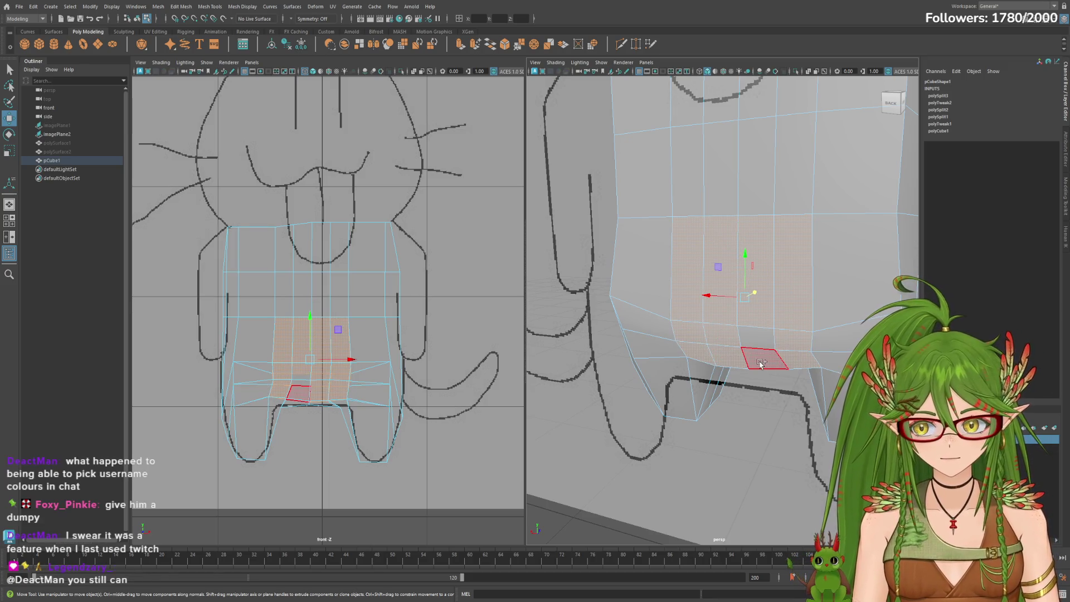
pyautogui.keyDown('shift'); pyautogui.click(761, 361); pyautogui.keyUp('shift')
pyautogui.keyDown('alt'); pyautogui.moveTo(813, 339); pyautogui.dragTo(726, 295); pyautogui.keyUp('alt')
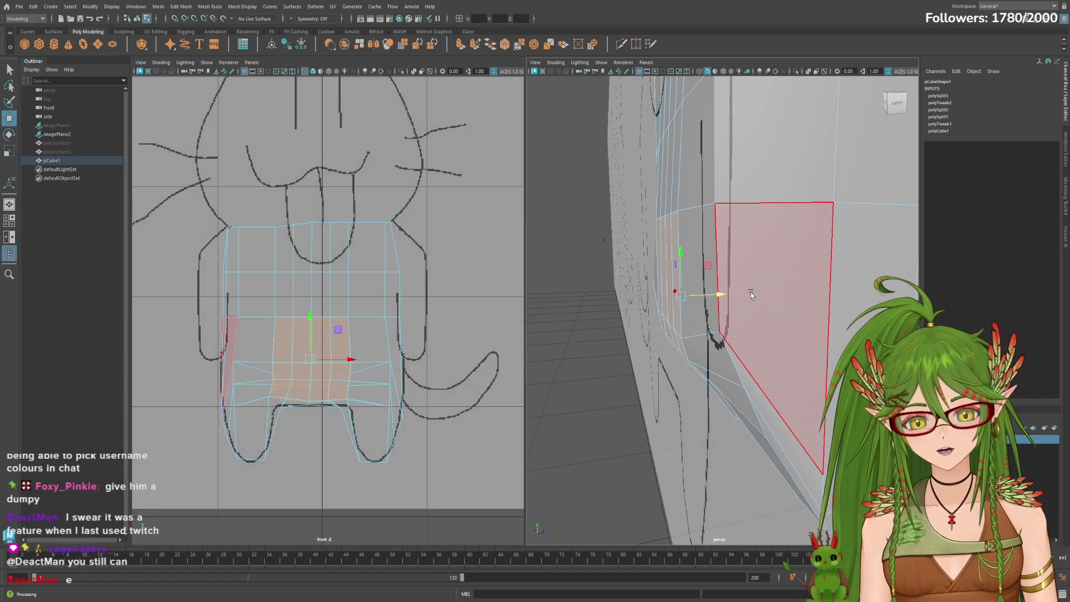
pyautogui.scroll(-5, 780, 333)
pyautogui.keyDown('alt'); pyautogui.moveTo(779, 333); pyautogui.dragTo(686, 342); pyautogui.keyUp('alt')
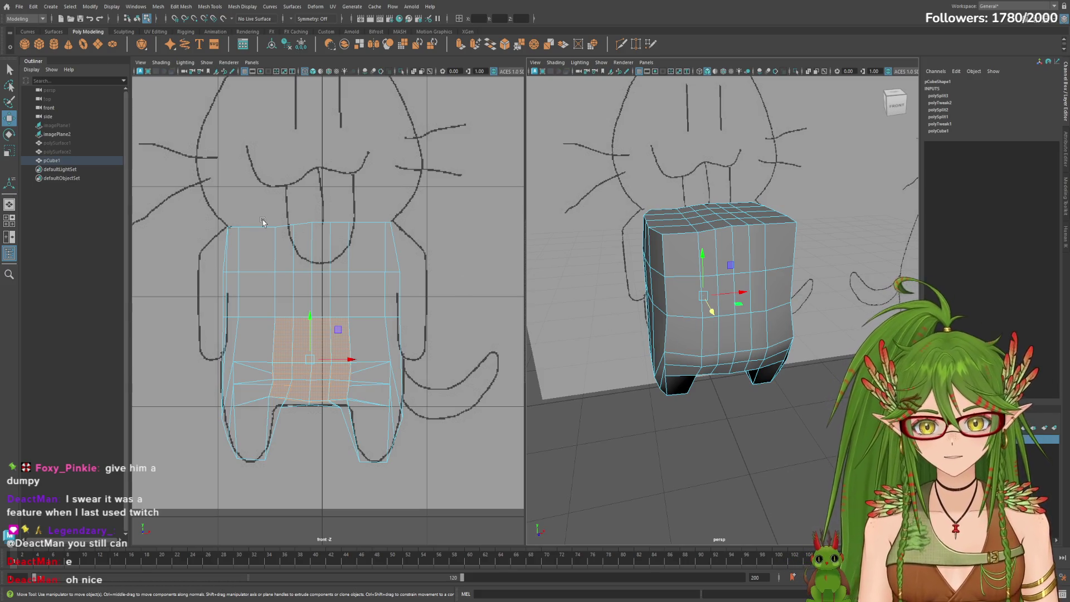
pyautogui.moveTo(657, 377)
pyautogui.keyDown('alt'); pyautogui.mouseDown()
pyautogui.moveTo(591, 379)
pyautogui.moveTo(819, 379)
pyautogui.moveTo(830, 362)
pyautogui.moveTo(817, 329)
pyautogui.moveTo(461, 322)
pyautogui.mouseUp(); pyautogui.keyUp('alt')
pyautogui.click(63, 161)
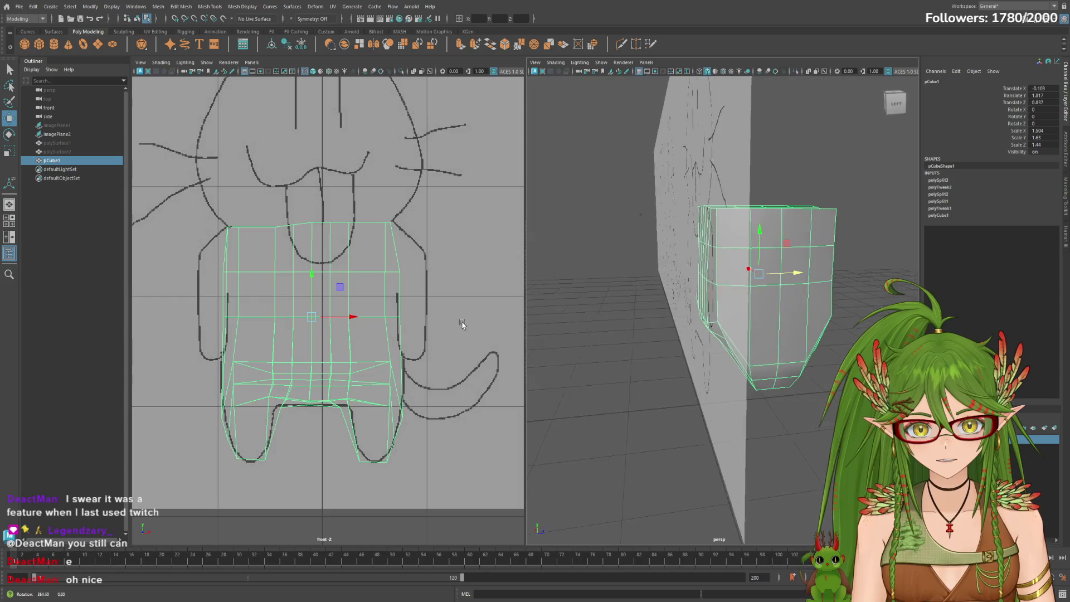
# Scale the central strip of front faces to 0.868 in Z and add the row above.
pyautogui.scroll(3, 710, 311)
pyautogui.keyDown('alt'); pyautogui.moveTo(709, 311); pyautogui.dragTo(691, 315); pyautogui.keyUp('alt')
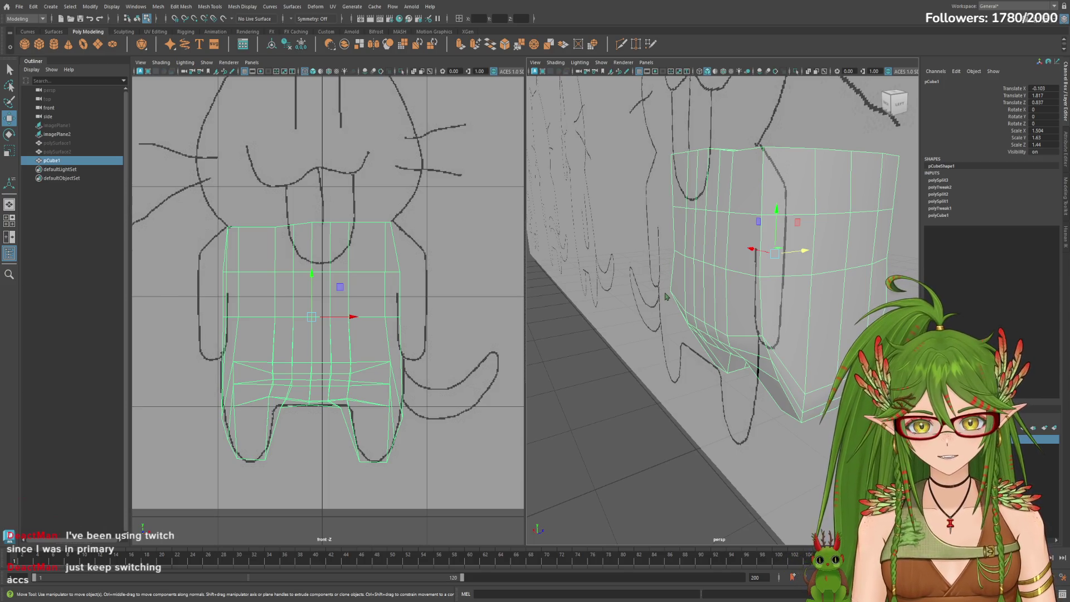
pyautogui.press('F11')
pyautogui.moveTo(667, 299)
pyautogui.keyDown('alt'); pyautogui.mouseDown()
pyautogui.moveTo(702, 329)
pyautogui.moveTo(676, 338)
pyautogui.mouseUp(); pyautogui.keyUp('alt')
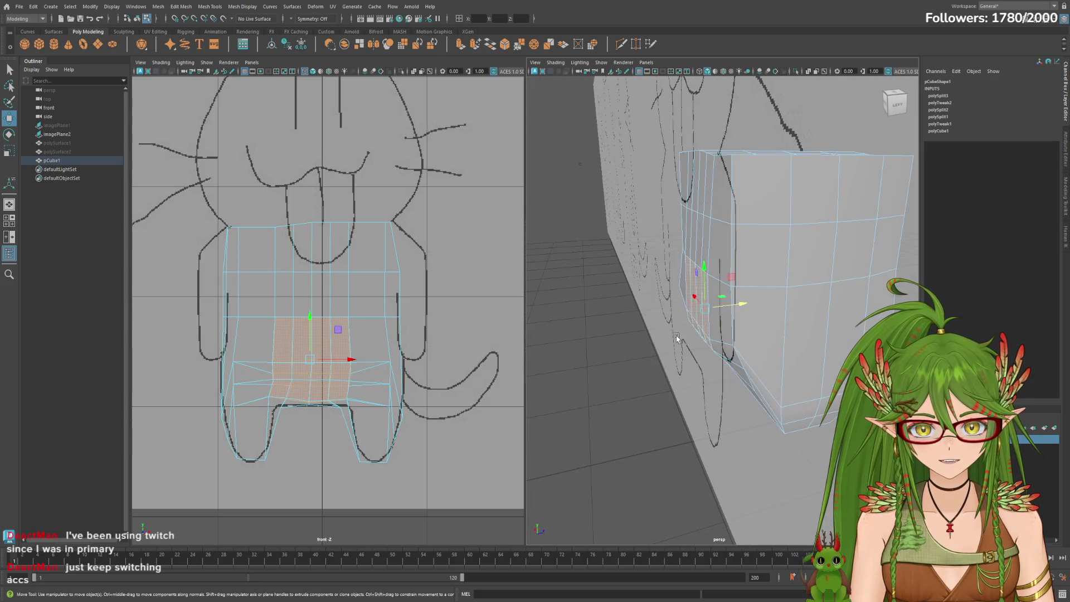
pyautogui.press('r')
pyautogui.moveTo(741, 308); pyautogui.dragTo(738, 307)
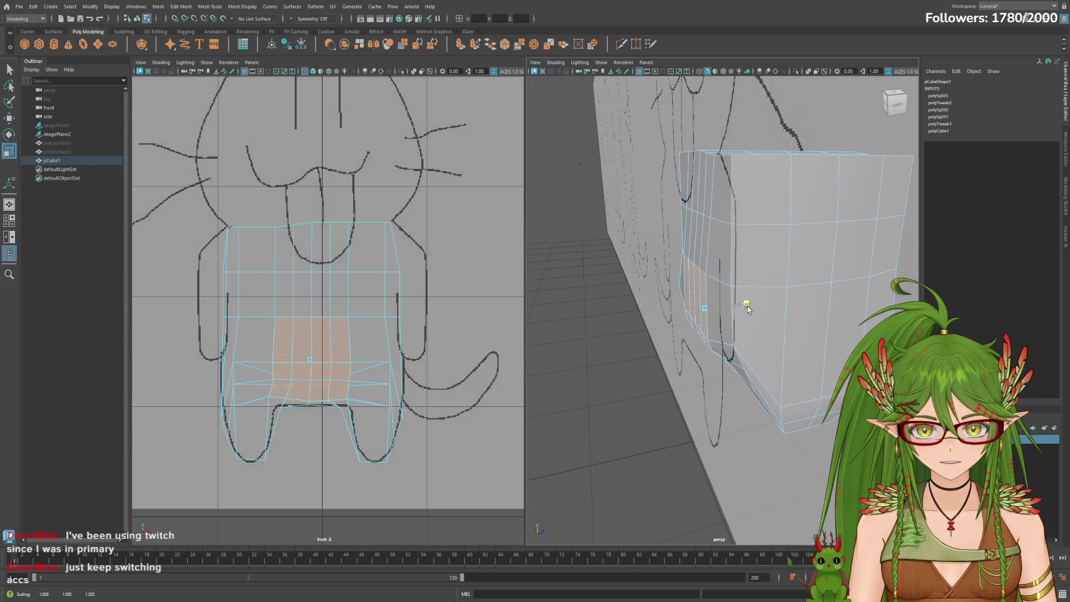
pyautogui.moveTo(693, 252)
pyautogui.keyDown('alt'); pyautogui.mouseDown()
pyautogui.moveTo(755, 253)
pyautogui.moveTo(701, 245)
pyautogui.mouseUp(); pyautogui.keyUp('alt')
pyautogui.moveTo(783, 257)
pyautogui.keyDown('alt'); pyautogui.mouseDown()
pyautogui.moveTo(785, 266)
pyautogui.moveTo(747, 253)
pyautogui.moveTo(721, 280)
pyautogui.moveTo(744, 280)
pyautogui.moveTo(708, 223)
pyautogui.moveTo(763, 228)
pyautogui.moveTo(719, 253)
pyautogui.moveTo(730, 258)
pyautogui.mouseUp(); pyautogui.keyUp('alt')
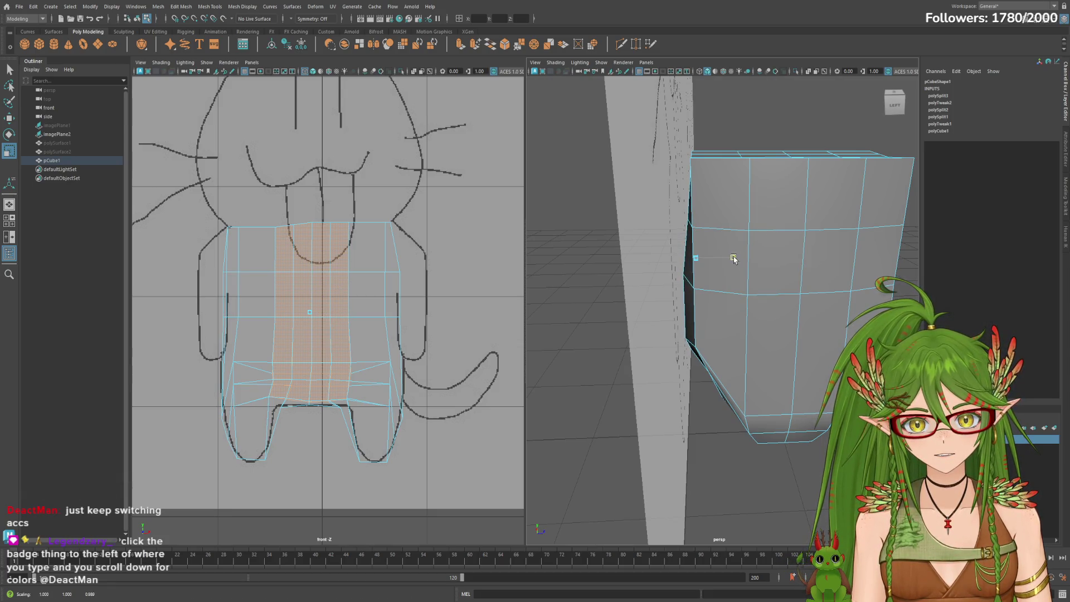
# Trim the lower faces out of the chest face selection.
pyautogui.moveTo(763, 237)
pyautogui.keyDown('alt'); pyautogui.mouseDown()
pyautogui.moveTo(830, 256)
pyautogui.moveTo(730, 295)
pyautogui.mouseUp(); pyautogui.keyUp('alt')
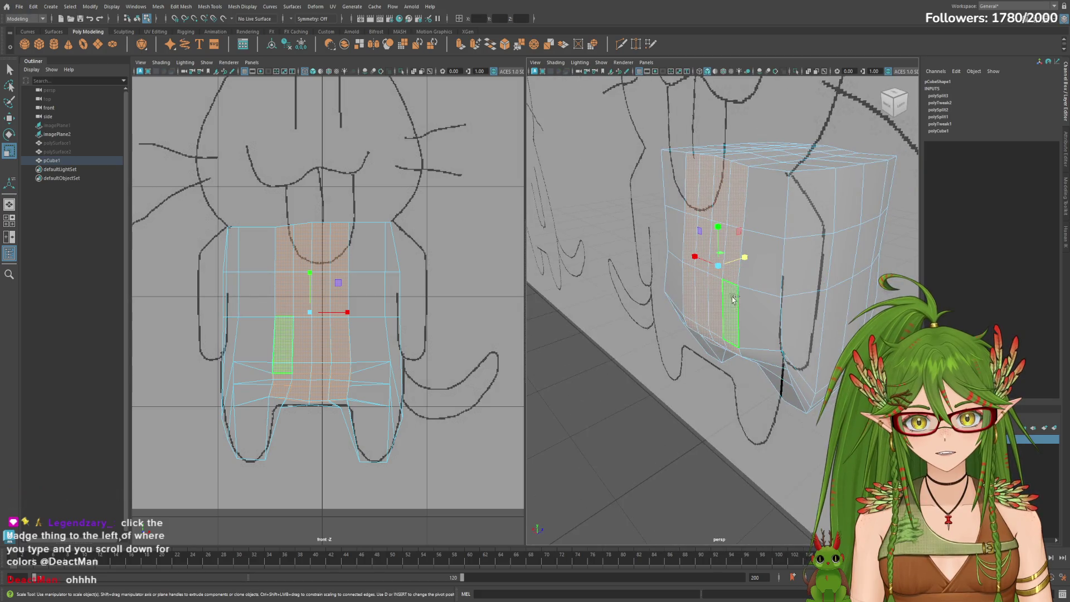
pyautogui.moveTo(741, 333)
pyautogui.keyDown('alt'); pyautogui.mouseDown()
pyautogui.moveTo(753, 328)
pyautogui.moveTo(746, 278)
pyautogui.moveTo(691, 273)
pyautogui.moveTo(741, 211)
pyautogui.mouseUp(); pyautogui.keyUp('alt')
pyautogui.keyDown('ctrl'); pyautogui.click(762, 326); pyautogui.keyUp('ctrl')
pyautogui.press('w')
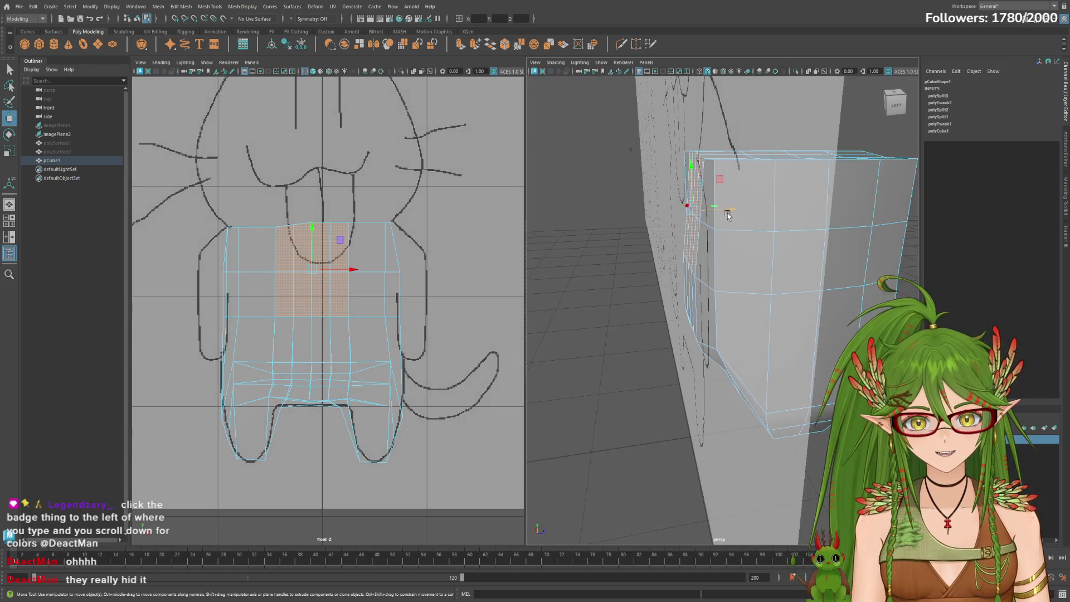
pyautogui.moveTo(734, 223)
pyautogui.keyDown('alt'); pyautogui.mouseDown()
pyautogui.moveTo(761, 260)
pyautogui.moveTo(702, 256)
pyautogui.mouseUp(); pyautogui.keyUp('alt')
pyautogui.keyDown('ctrl'); pyautogui.click(767, 264); pyautogui.keyUp('ctrl')
pyautogui.moveTo(702, 257)
pyautogui.keyDown('alt'); pyautogui.mouseDown()
pyautogui.moveTo(741, 234)
pyautogui.moveTo(736, 191)
pyautogui.moveTo(755, 196)
pyautogui.moveTo(727, 191)
pyautogui.mouseUp(); pyautogui.keyUp('alt')
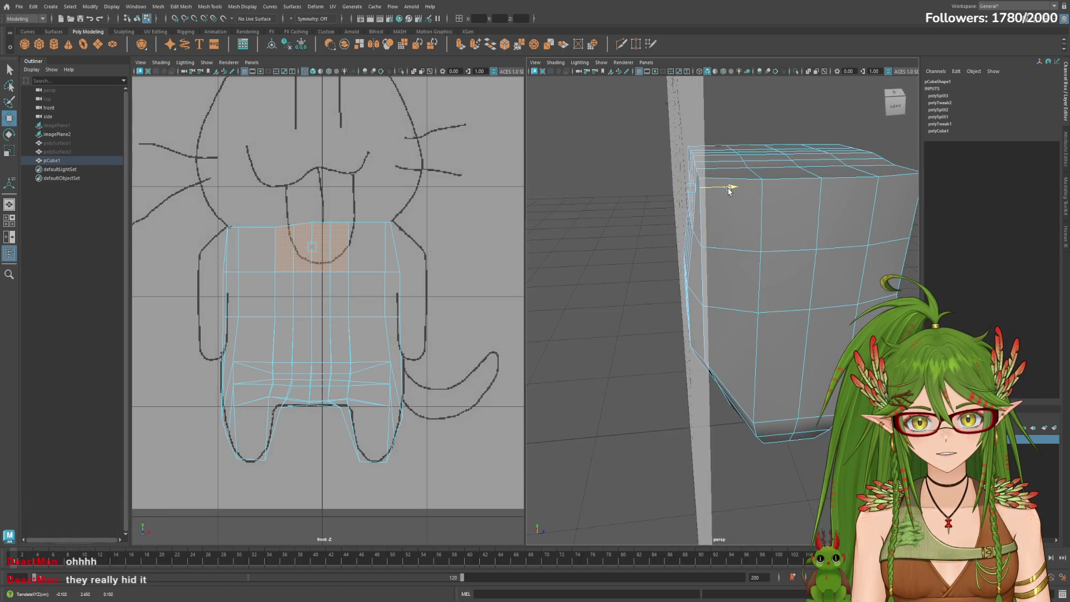
# Deselect the top row, nudge the remaining chest faces slightly, and pick Multi-Cut.
pyautogui.keyDown('alt'); pyautogui.moveTo(758, 222); pyautogui.dragTo(758, 245); pyautogui.keyUp('alt')
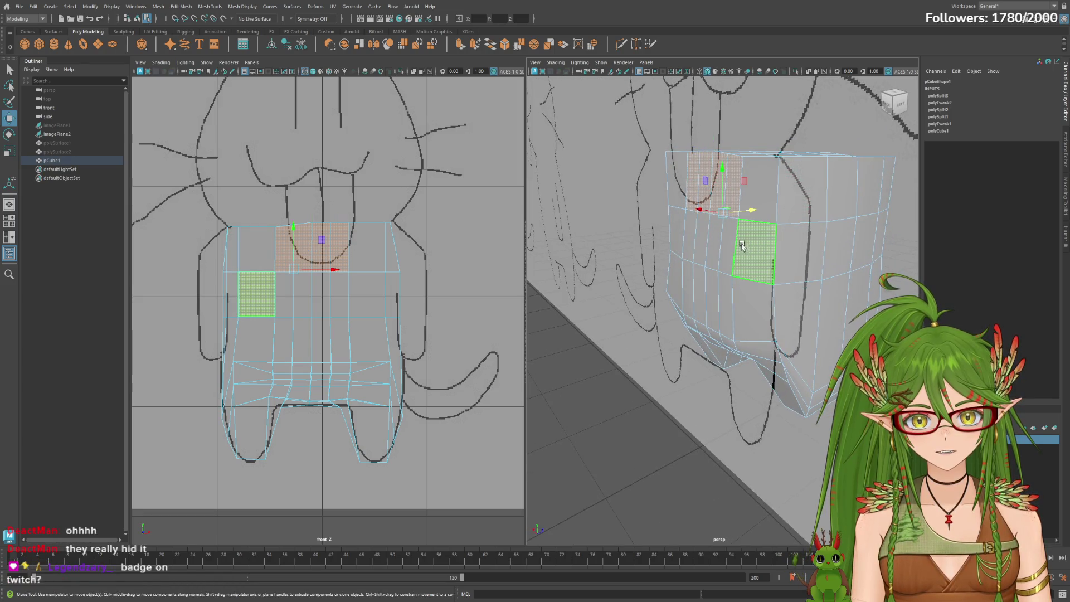
pyautogui.keyDown('shift'); pyautogui.click(783, 240); pyautogui.keyUp('shift')
pyautogui.keyDown('shift'); pyautogui.click(789, 239); pyautogui.keyUp('shift')
pyautogui.moveTo(824, 238)
pyautogui.keyDown('alt'); pyautogui.mouseDown()
pyautogui.moveTo(747, 229)
pyautogui.moveTo(794, 225)
pyautogui.moveTo(769, 220)
pyautogui.moveTo(790, 203)
pyautogui.mouseUp(); pyautogui.keyUp('alt')
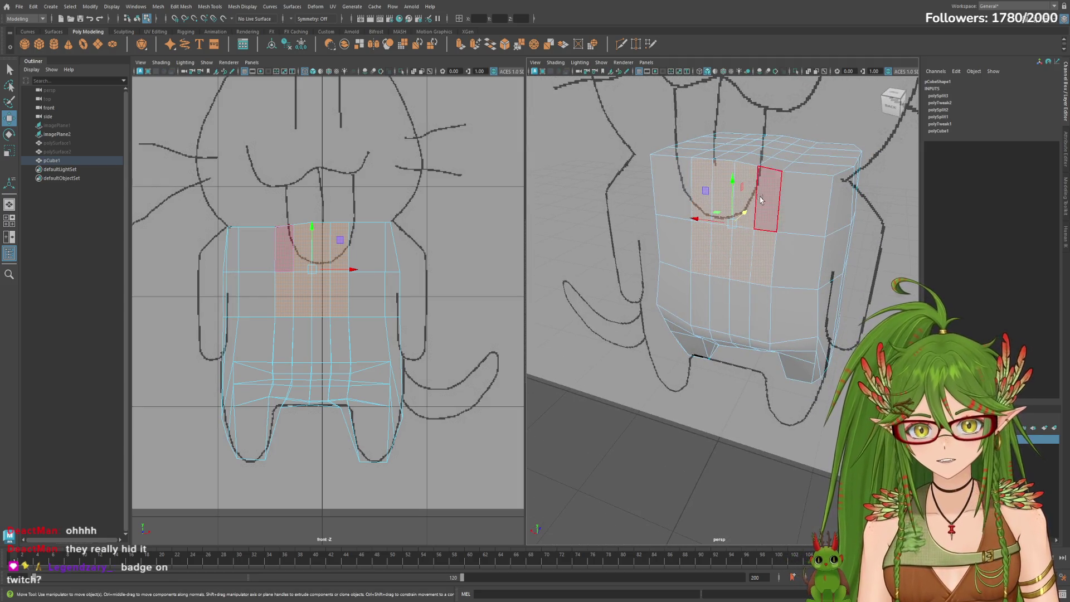
pyautogui.keyDown('shift'); pyautogui.click(761, 200); pyautogui.keyUp('shift')
pyautogui.keyDown('shift'); pyautogui.click(743, 188); pyautogui.keyUp('shift')
pyautogui.keyDown('shift'); pyautogui.click(722, 185); pyautogui.keyUp('shift')
pyautogui.keyDown('shift'); pyautogui.click(698, 177); pyautogui.keyUp('shift')
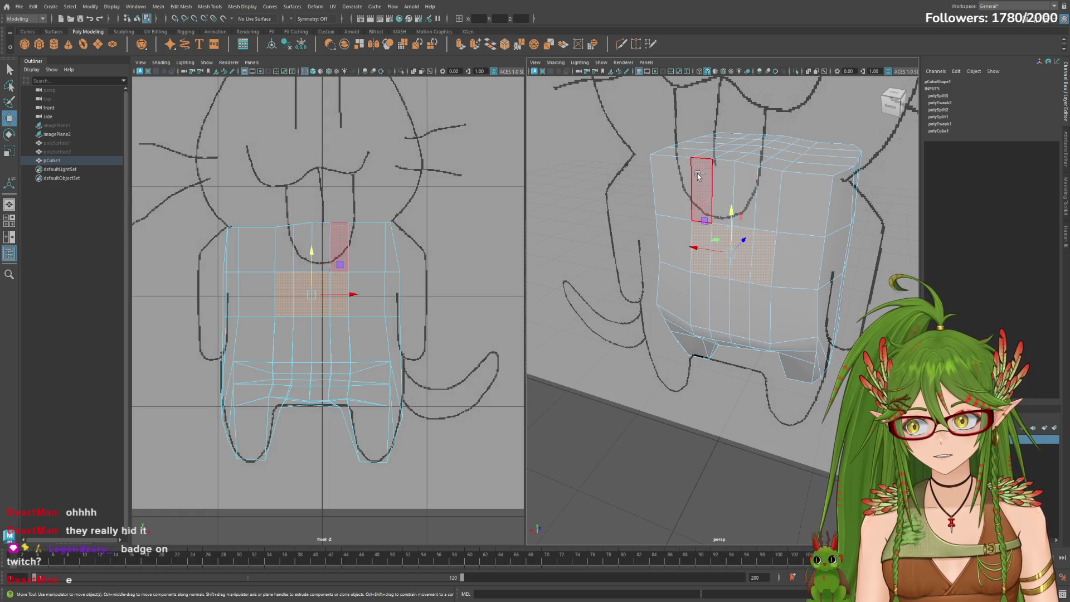
pyautogui.moveTo(764, 199)
pyautogui.keyDown('alt'); pyautogui.mouseDown()
pyautogui.moveTo(724, 223)
pyautogui.moveTo(736, 237)
pyautogui.moveTo(783, 229)
pyautogui.moveTo(819, 248)
pyautogui.mouseUp(); pyautogui.keyUp('alt')
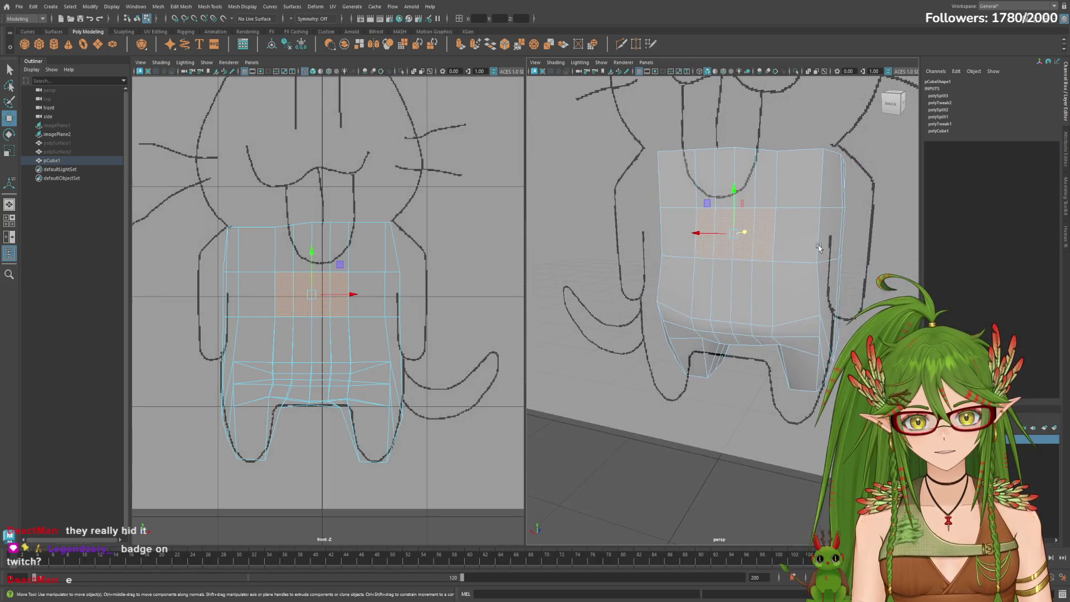
pyautogui.keyDown('alt'); pyautogui.moveTo(794, 301); pyautogui.dragTo(803, 299); pyautogui.keyUp('alt')
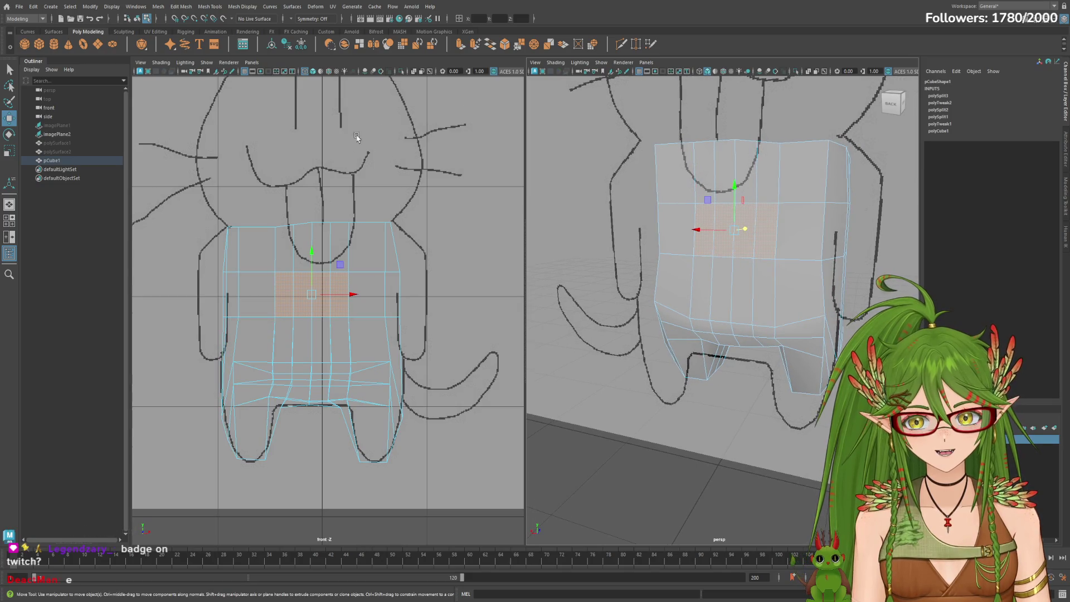
pyautogui.click(620, 44)
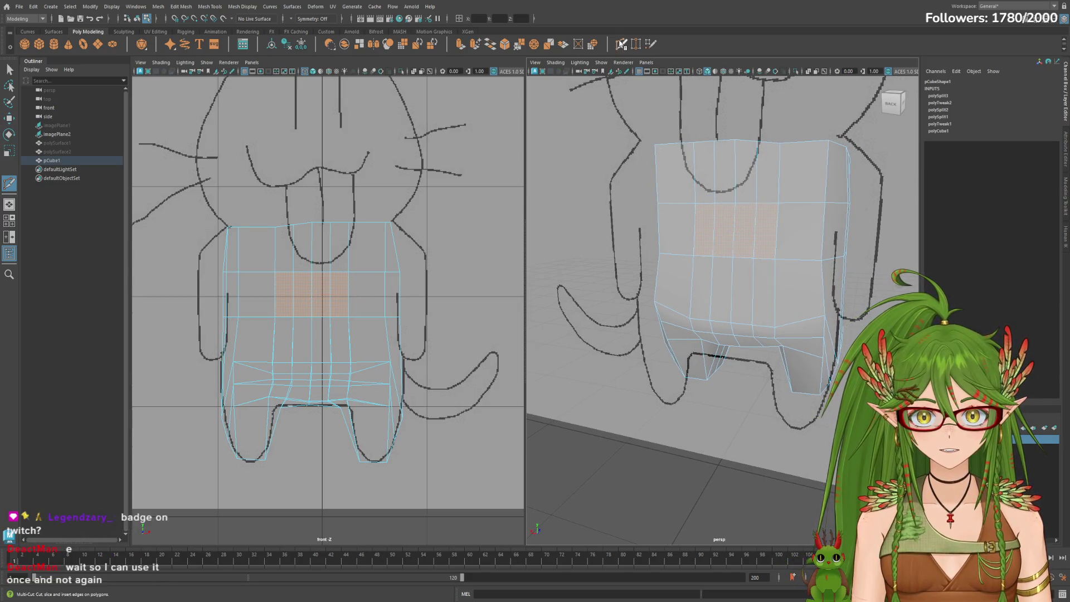
# Insert a horizontal edge loop around the cat body's lower torso with Multi-Cut.
pyautogui.keyDown('alt'); pyautogui.moveTo(786, 294); pyautogui.dragTo(736, 292); pyautogui.keyUp('alt')
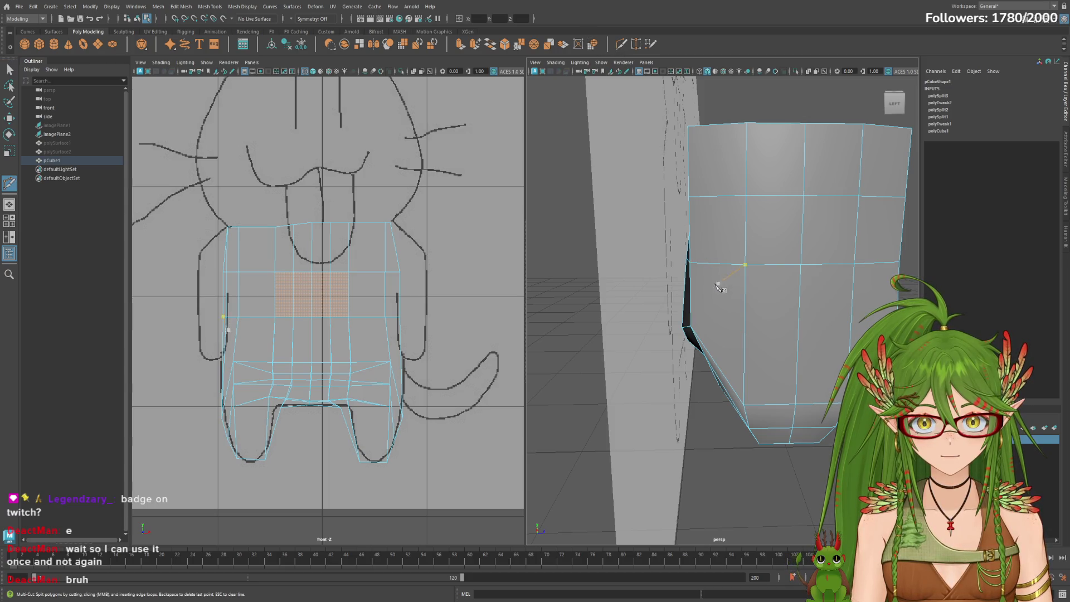
pyautogui.keyDown('alt'); pyautogui.moveTo(672, 301); pyautogui.dragTo(728, 301); pyautogui.keyUp('alt')
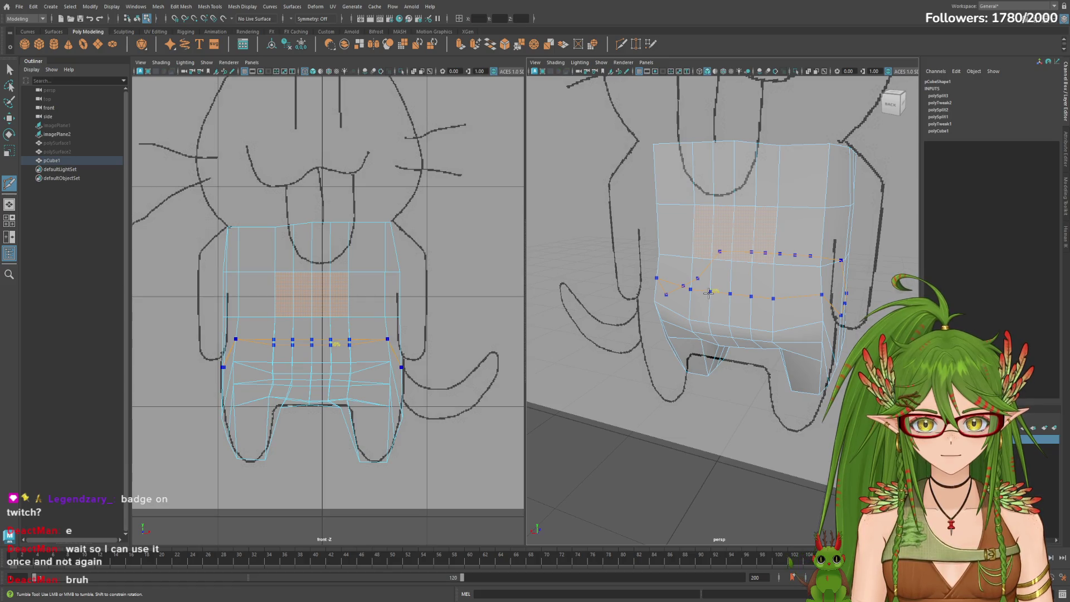
pyautogui.keyDown('ctrl'); pyautogui.click(708, 293); pyautogui.keyUp('ctrl')
pyautogui.moveTo(834, 301)
pyautogui.keyDown('alt'); pyautogui.mouseDown()
pyautogui.moveTo(686, 283)
pyautogui.moveTo(583, 290)
pyautogui.moveTo(809, 287)
pyautogui.mouseUp(); pyautogui.keyUp('alt')
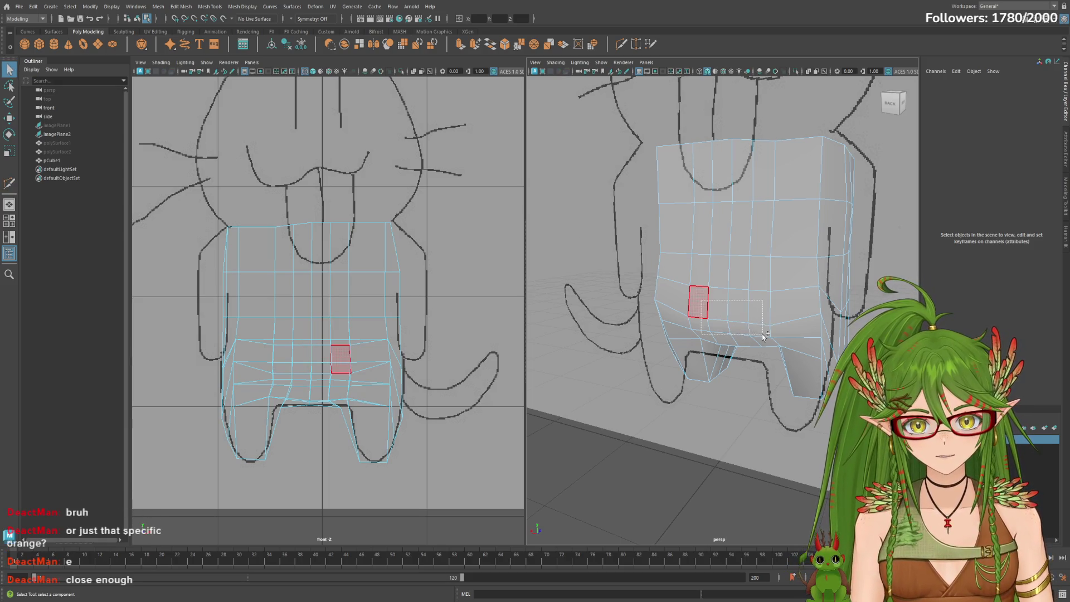
# Select several lower and mid torso faces and try the Move and Rotate tools on them.
pyautogui.click(773, 319)
pyautogui.click(701, 316)
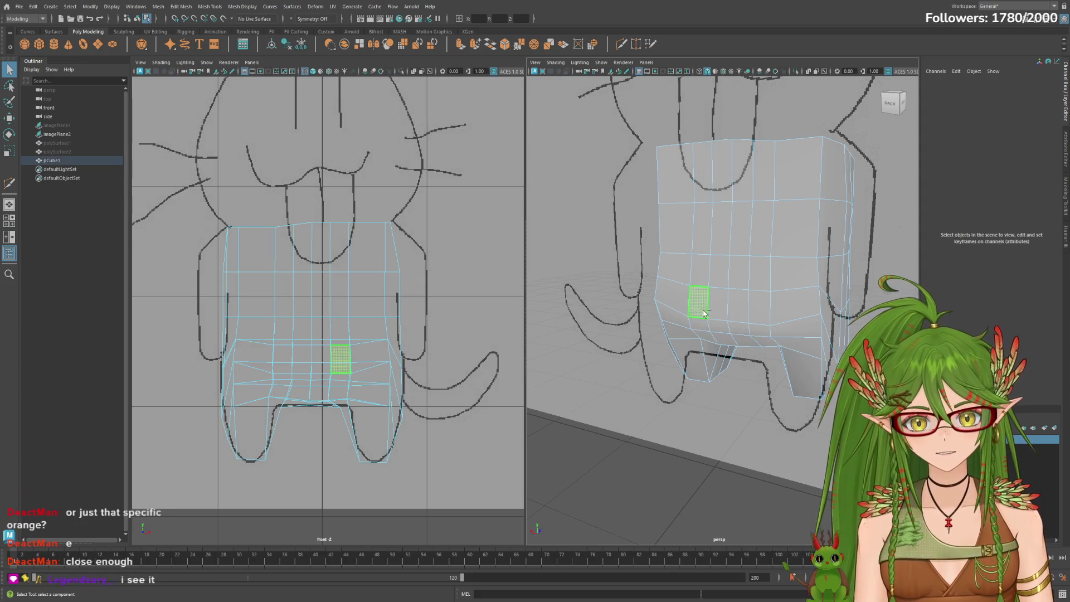
pyautogui.moveTo(708, 328)
pyautogui.keyDown('alt'); pyautogui.mouseDown()
pyautogui.moveTo(779, 330)
pyautogui.moveTo(739, 322)
pyautogui.moveTo(783, 319)
pyautogui.moveTo(733, 313)
pyautogui.moveTo(847, 290)
pyautogui.moveTo(847, 300)
pyautogui.moveTo(790, 313)
pyautogui.moveTo(824, 302)
pyautogui.mouseUp(); pyautogui.keyUp('alt')
pyautogui.click(738, 322)
pyautogui.press('w')
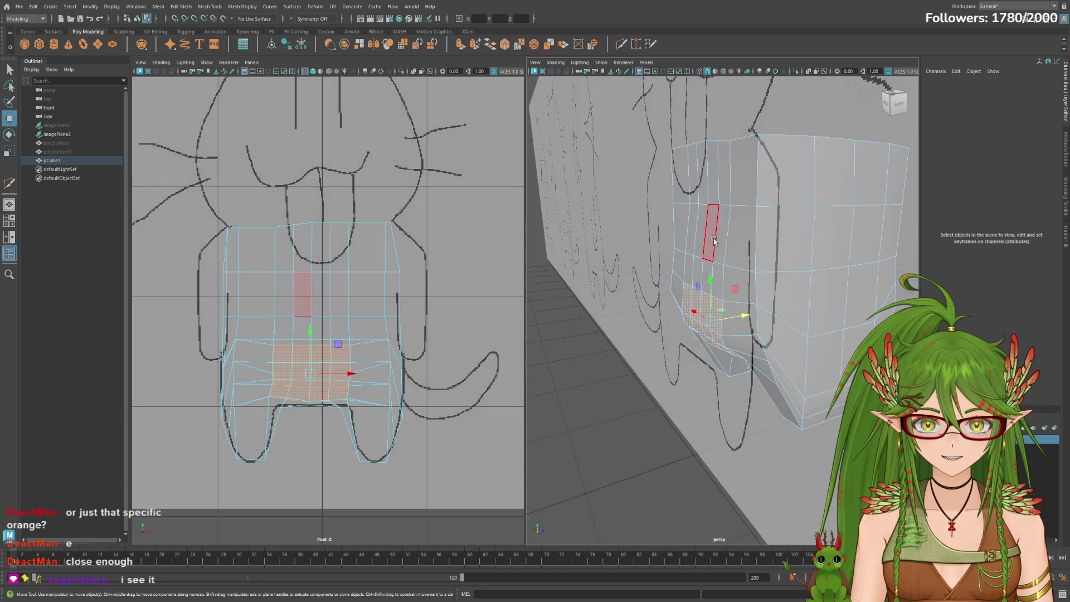
pyautogui.click(714, 241)
pyautogui.keyDown('shift'); pyautogui.click(722, 245); pyautogui.keyUp('shift')
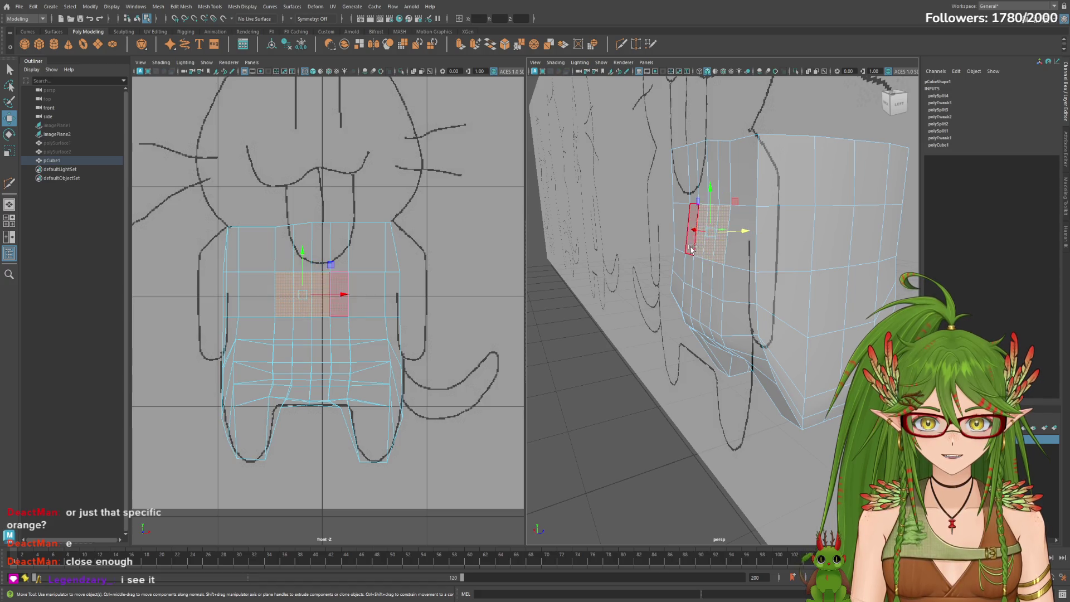
pyautogui.keyDown('alt'); pyautogui.moveTo(780, 240); pyautogui.dragTo(730, 249); pyautogui.keyUp('alt')
pyautogui.press('e')
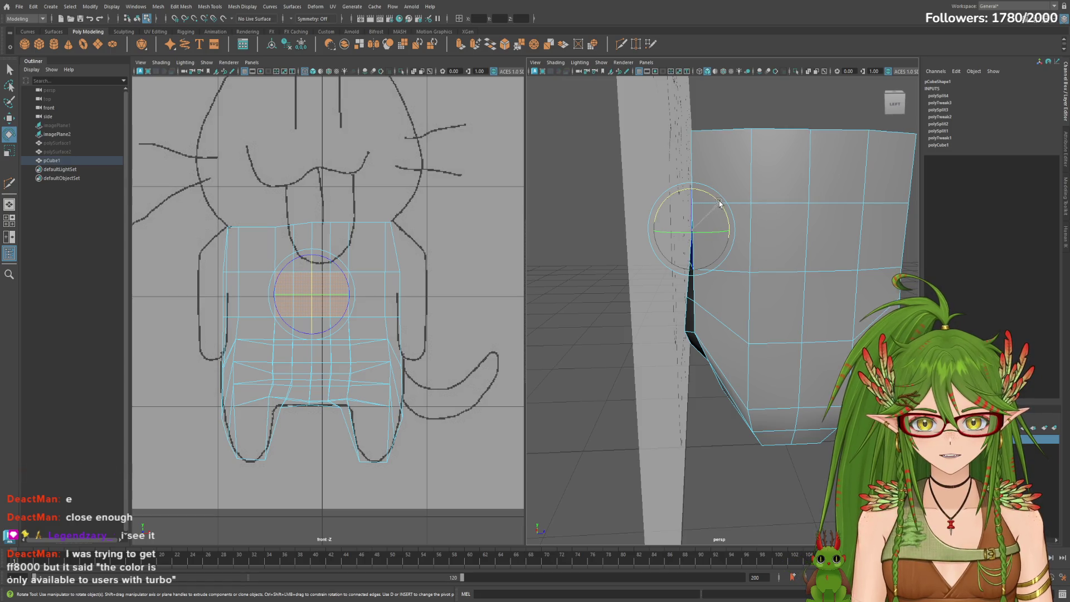
pyautogui.keyDown('alt'); pyautogui.moveTo(774, 240); pyautogui.dragTo(815, 267); pyautogui.keyUp('alt')
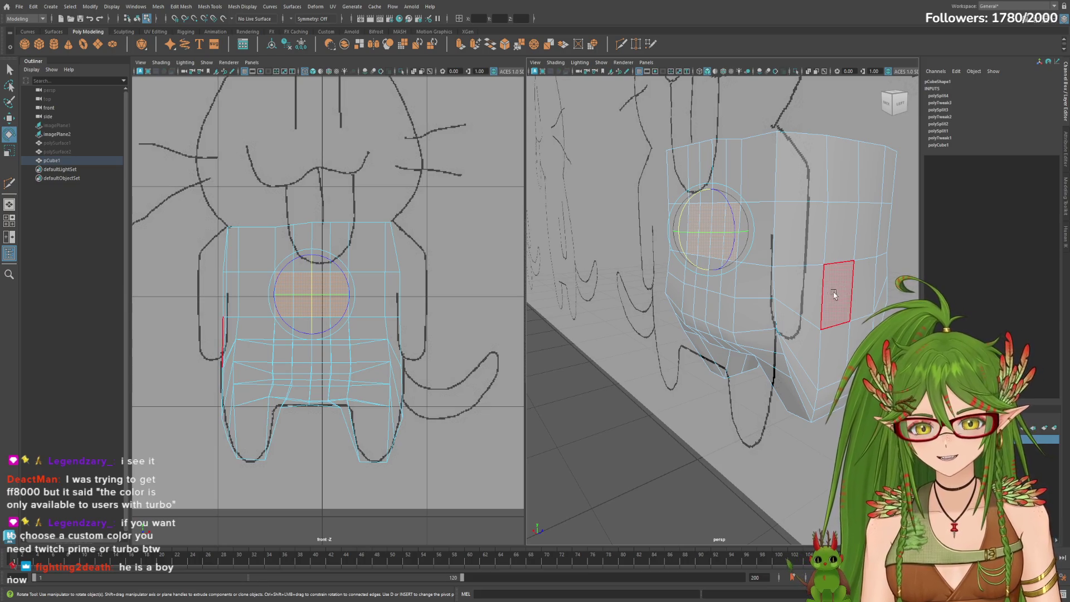
pyautogui.moveTo(808, 290)
pyautogui.keyDown('alt'); pyautogui.mouseDown()
pyautogui.moveTo(798, 303)
pyautogui.moveTo(853, 297)
pyautogui.moveTo(742, 301)
pyautogui.moveTo(771, 310)
pyautogui.moveTo(769, 320)
pyautogui.moveTo(828, 301)
pyautogui.moveTo(802, 321)
pyautogui.moveTo(821, 323)
pyautogui.moveTo(691, 318)
pyautogui.moveTo(795, 326)
pyautogui.mouseUp(); pyautogui.keyUp('alt')
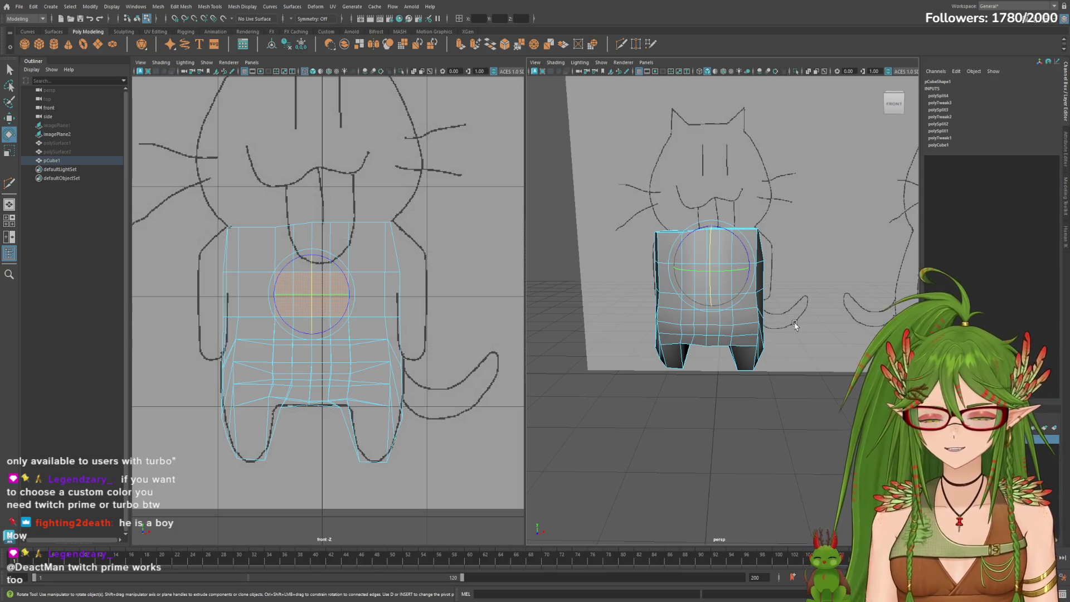
# Select pCube1 in the Outliner, then deselect it to view the whole shaded body.
pyautogui.click(67, 161)
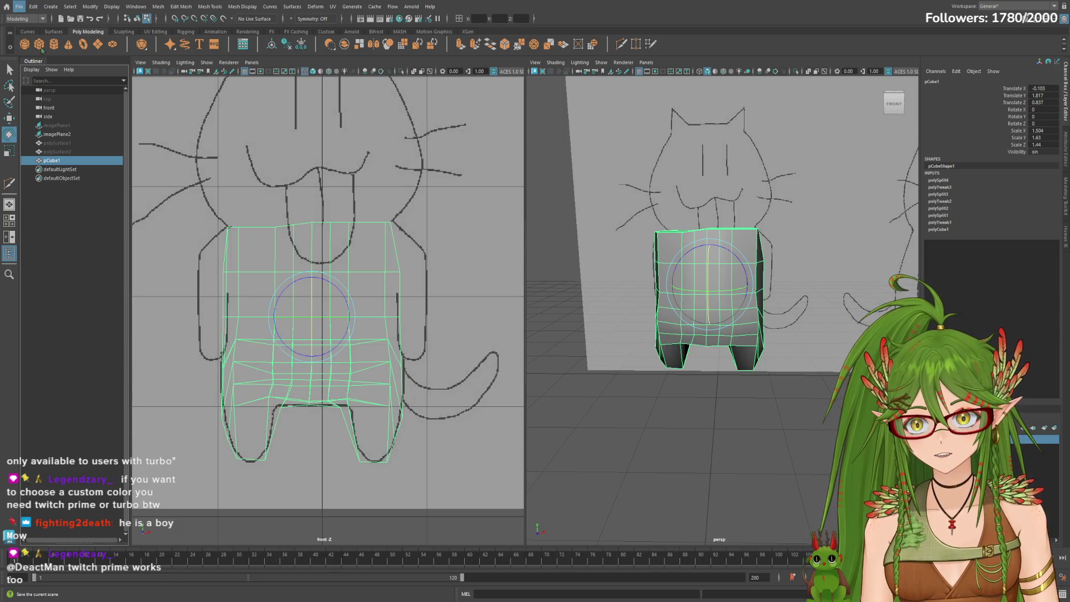
pyautogui.moveTo(724, 328)
pyautogui.keyDown('alt'); pyautogui.mouseDown()
pyautogui.moveTo(771, 334)
pyautogui.moveTo(662, 366)
pyautogui.moveTo(784, 370)
pyautogui.moveTo(696, 371)
pyautogui.moveTo(711, 375)
pyautogui.moveTo(673, 362)
pyautogui.moveTo(740, 359)
pyautogui.moveTo(762, 370)
pyautogui.moveTo(783, 349)
pyautogui.moveTo(708, 286)
pyautogui.mouseUp(); pyautogui.keyUp('alt')
pyautogui.click(60, 168)
pyautogui.scroll(2, 761, 370)
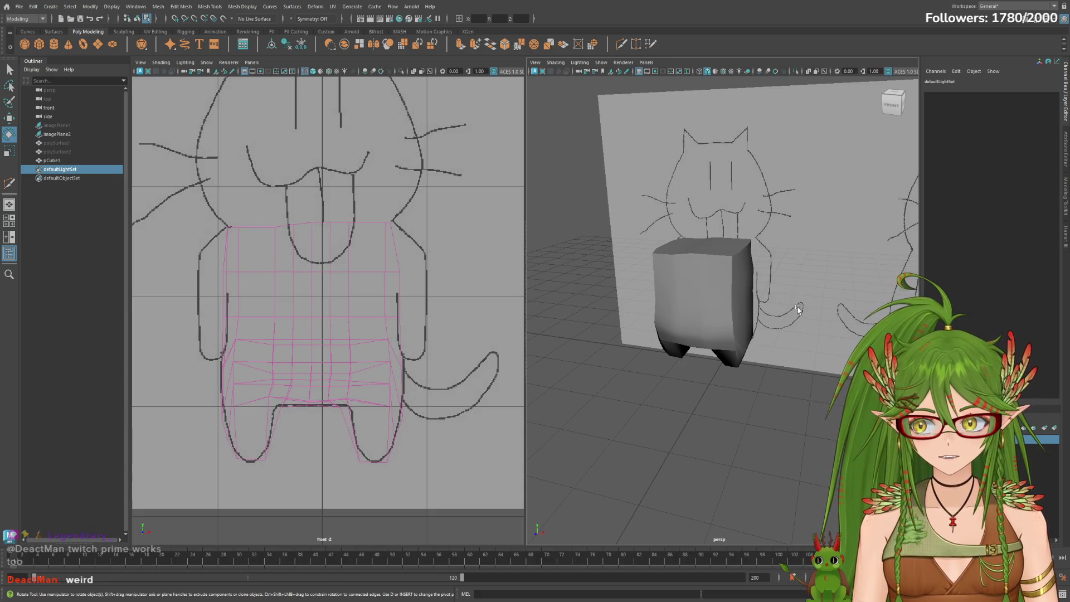
pyautogui.moveTo(824, 303)
pyautogui.keyDown('alt'); pyautogui.mouseDown()
pyautogui.moveTo(747, 304)
pyautogui.moveTo(778, 313)
pyautogui.moveTo(758, 329)
pyautogui.mouseUp(); pyautogui.keyUp('alt')
# Enter face mode on the body and select faces around its top and left side.
pyautogui.click(729, 301)
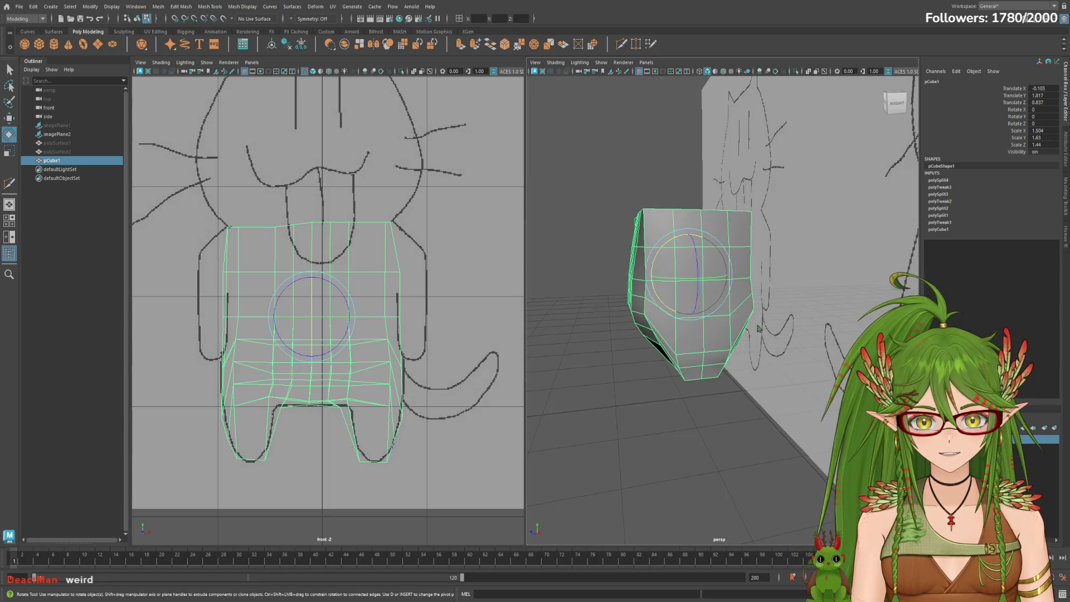
pyautogui.press('F11')
pyautogui.click(684, 248)
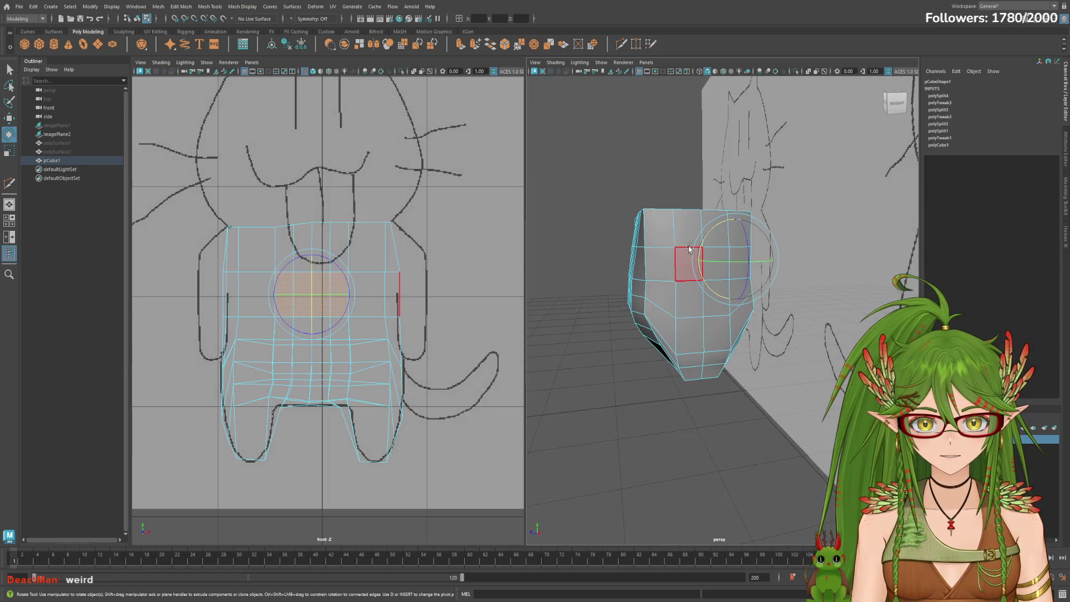
pyautogui.moveTo(687, 265)
pyautogui.keyDown('alt'); pyautogui.mouseDown()
pyautogui.moveTo(767, 298)
pyautogui.moveTo(762, 285)
pyautogui.moveTo(797, 285)
pyautogui.moveTo(756, 277)
pyautogui.mouseUp(); pyautogui.keyUp('alt')
pyautogui.press('w')
pyautogui.click(766, 298)
pyautogui.click(697, 265)
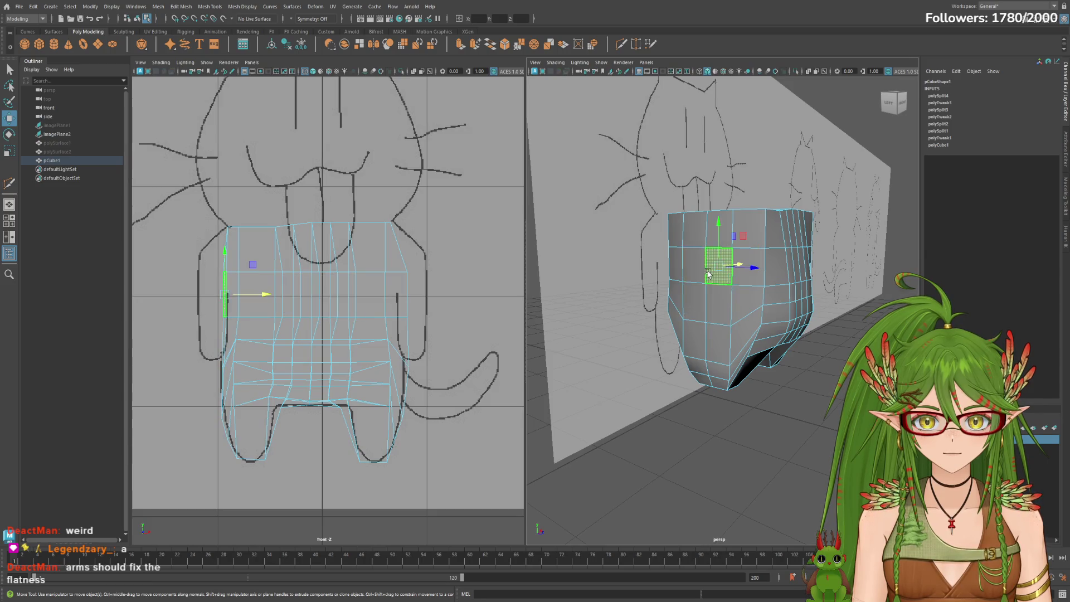
pyautogui.click(692, 300)
pyautogui.moveTo(741, 296)
pyautogui.keyDown('alt'); pyautogui.mouseDown()
pyautogui.moveTo(749, 302)
pyautogui.moveTo(725, 295)
pyautogui.moveTo(765, 287)
pyautogui.mouseUp(); pyautogui.keyUp('alt')
pyautogui.click(748, 301)
pyautogui.click(649, 282)
pyautogui.keyDown('alt'); pyautogui.moveTo(698, 287); pyautogui.dragTo(701, 287); pyautogui.keyUp('alt')
# Select faces at the legs, save the scene, and create a new polygon cube pCube2.
pyautogui.click(704, 285)
pyautogui.click(719, 257)
pyautogui.click(673, 378)
pyautogui.moveTo(673, 377)
pyautogui.keyDown('alt'); pyautogui.mouseDown()
pyautogui.moveTo(676, 394)
pyautogui.moveTo(732, 405)
pyautogui.mouseUp(); pyautogui.keyUp('alt')
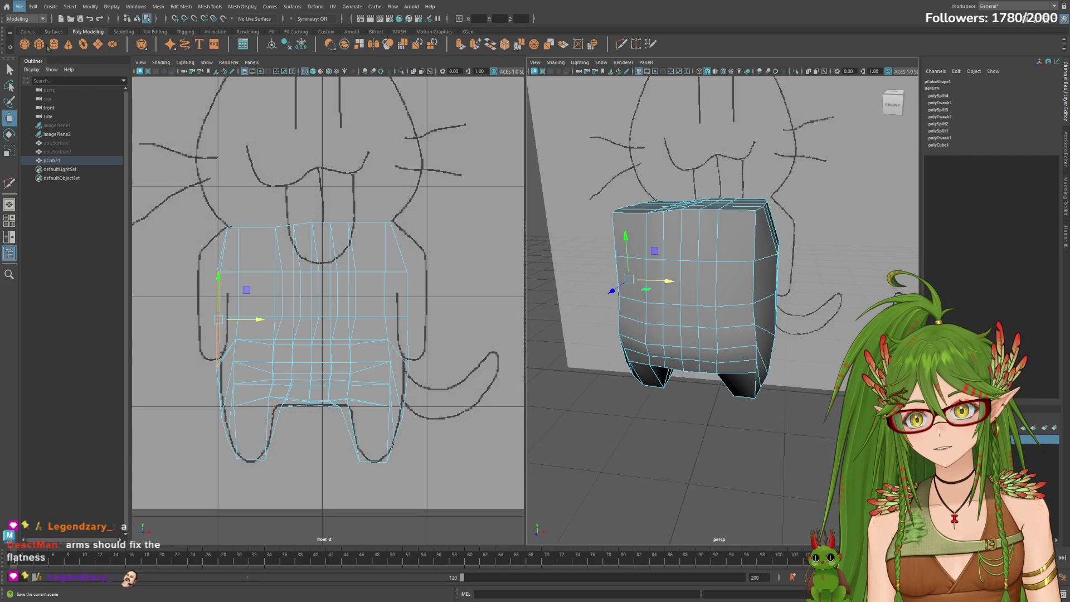
pyautogui.click(626, 350)
pyautogui.click(699, 368)
pyautogui.click(653, 375)
pyautogui.keyDown('alt'); pyautogui.moveTo(653, 375); pyautogui.dragTo(655, 365); pyautogui.keyUp('alt')
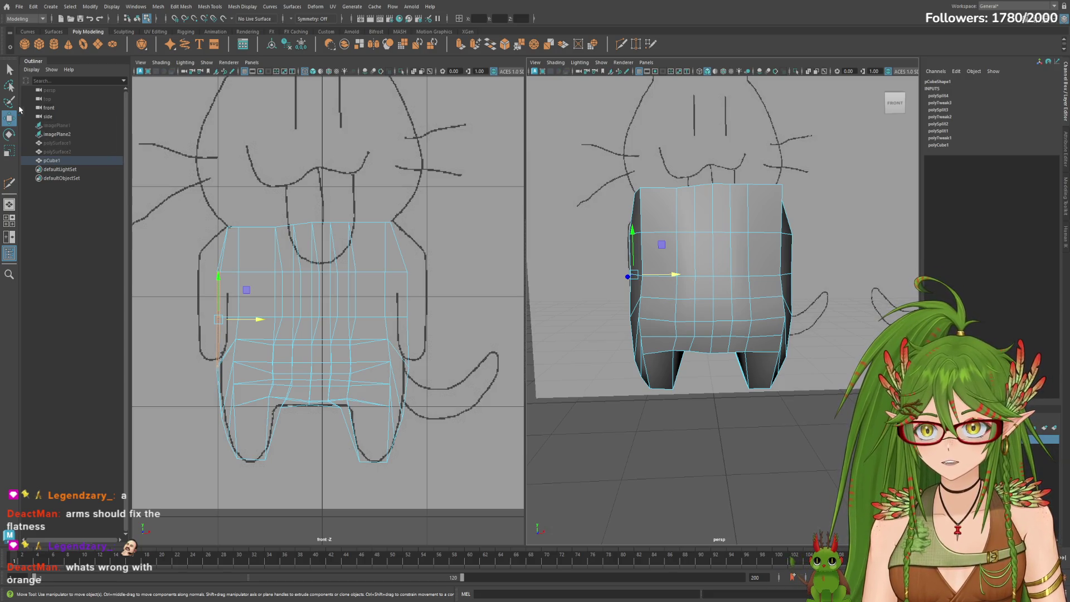
pyautogui.click(39, 44)
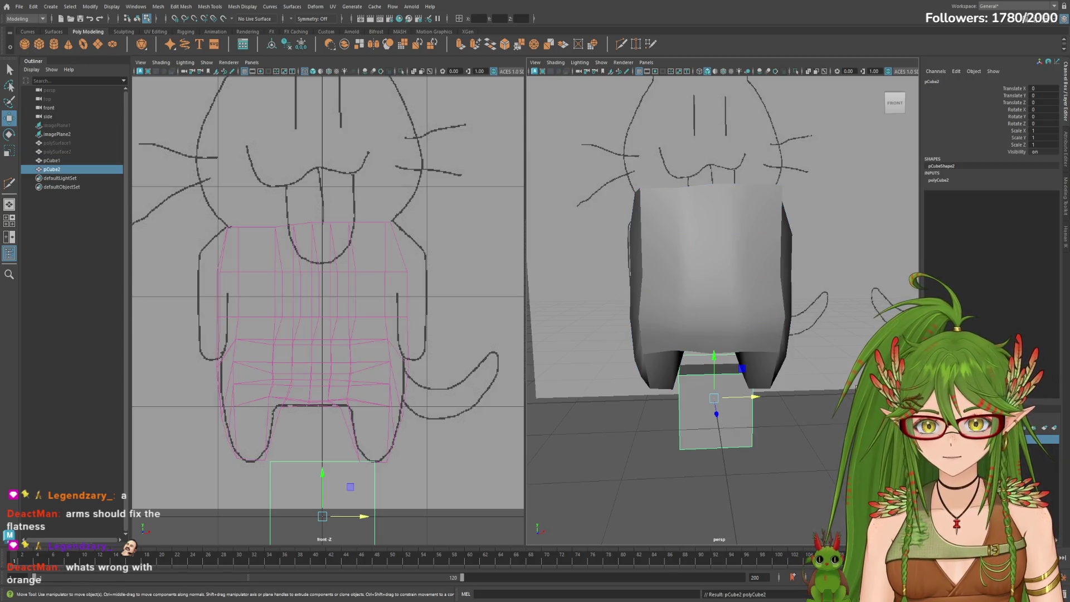
# Move the new cube aside and hide the cat body mesh pCube1.
pyautogui.moveTo(767, 407); pyautogui.dragTo(819, 407)
pyautogui.moveTo(725, 334)
pyautogui.keyDown('alt'); pyautogui.mouseDown()
pyautogui.moveTo(658, 329)
pyautogui.moveTo(702, 329)
pyautogui.mouseUp(); pyautogui.keyUp('alt')
pyautogui.click(51, 160)
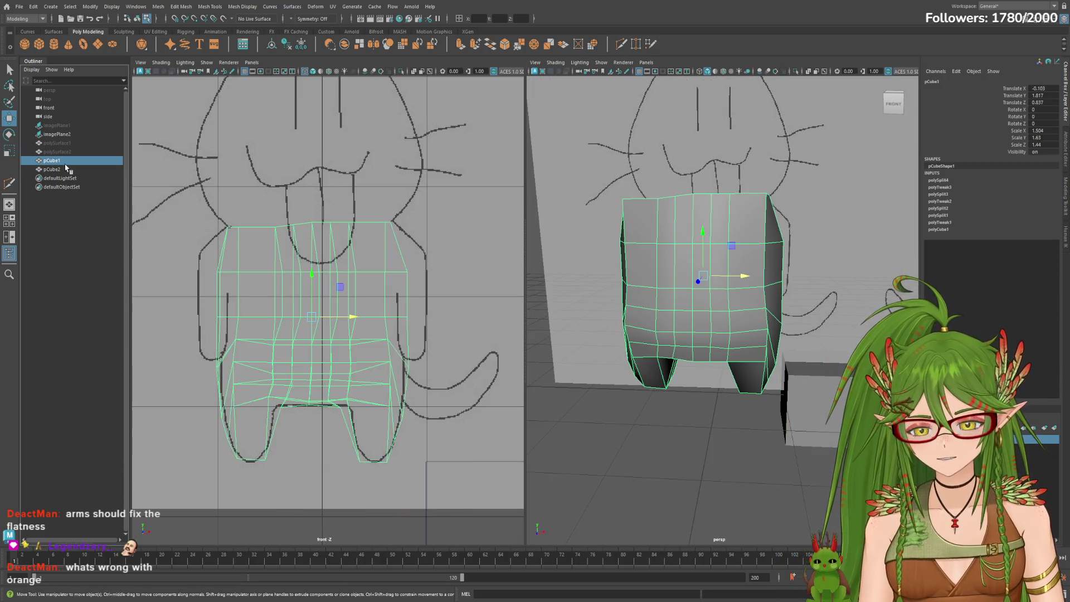
pyautogui.hotkey('ctrl', 'h')
pyautogui.keyDown('alt'); pyautogui.moveTo(835, 416); pyautogui.dragTo(614, 277); pyautogui.keyUp('alt')
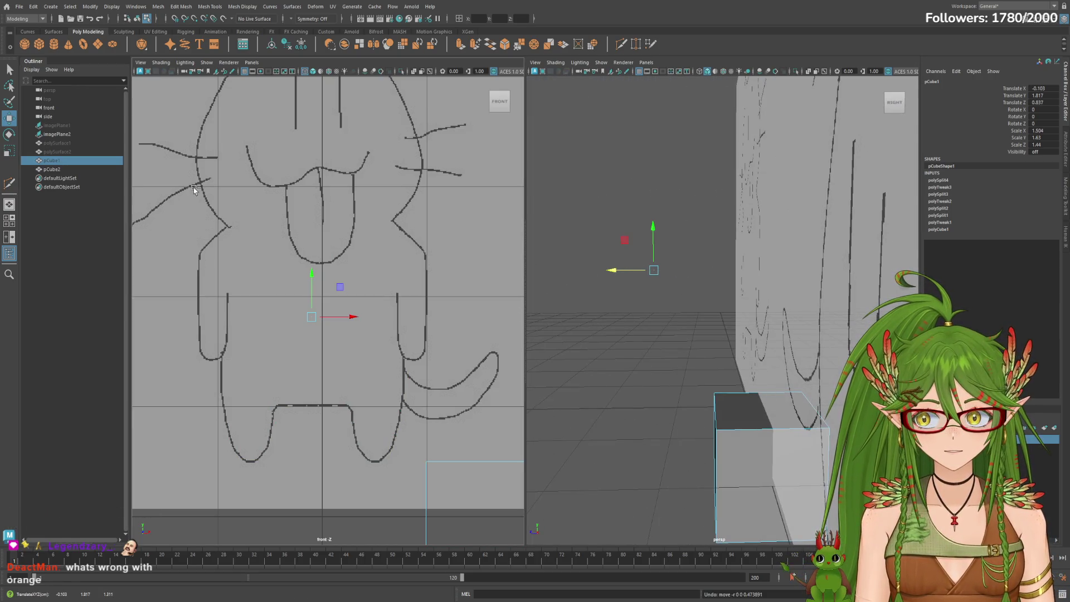
# Raise and slide pCube2 over the sketched right arm and narrow it into an upright block.
pyautogui.click(61, 169)
pyautogui.moveTo(737, 460); pyautogui.dragTo(674, 465)
pyautogui.moveTo(674, 424)
pyautogui.mouseDown()
pyautogui.moveTo(671, 210)
pyautogui.moveTo(737, 275)
pyautogui.moveTo(826, 316)
pyautogui.mouseUp()
pyautogui.press('e')
pyautogui.press('w')
pyautogui.moveTo(802, 256); pyautogui.dragTo(720, 257)
pyautogui.press('r')
pyautogui.press('w')
pyautogui.moveTo(711, 214); pyautogui.dragTo(717, 231)
pyautogui.press('e')
pyautogui.press('r')
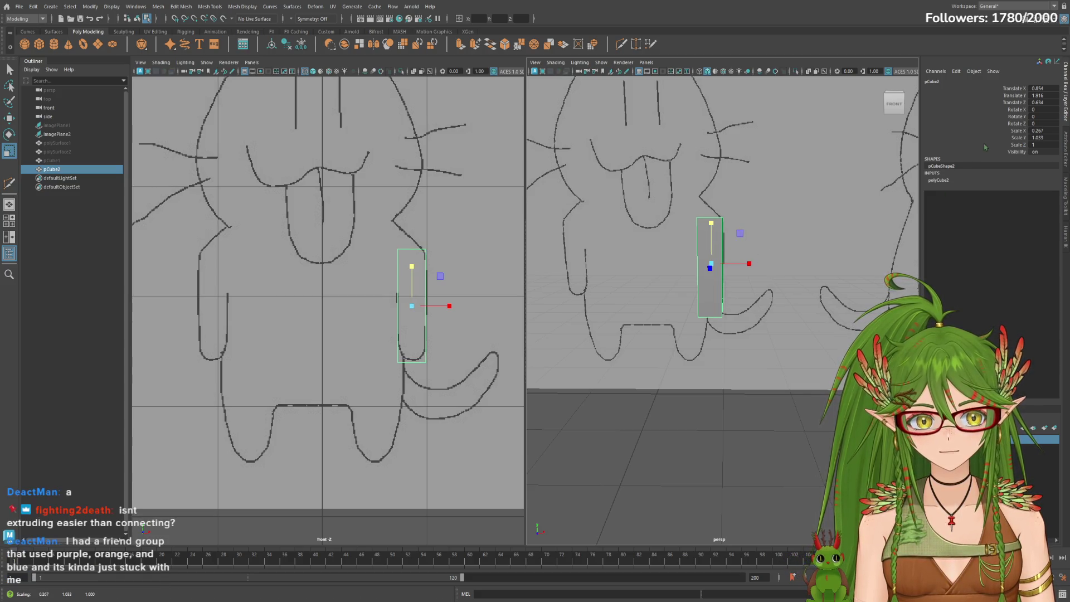
pyautogui.click(942, 180)
# Set polyCube2 subdivisions to width 3, height 2 and depth 2.
pyautogui.click(1036, 215)
pyautogui.keyDown('ctrl'); pyautogui.moveTo(1037, 215); pyautogui.dragTo(1048, 220, button='middle'); pyautogui.keyUp('ctrl')
pyautogui.click(1042, 223)
pyautogui.write('2')
pyautogui.press('Return')
pyautogui.click(1044, 229)
pyautogui.write('2')
pyautogui.press('Return')
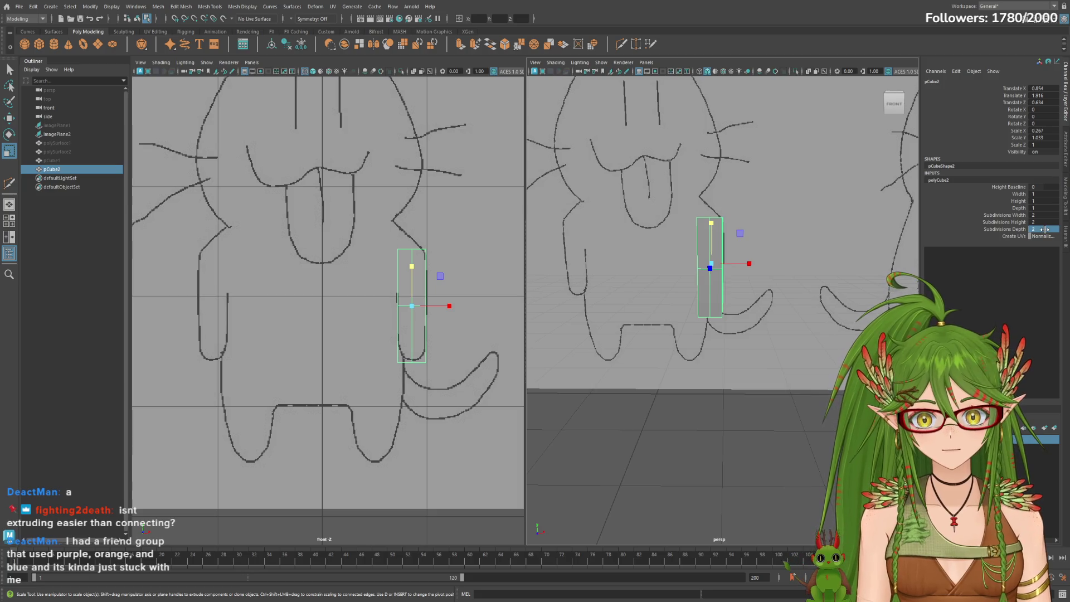
pyautogui.click(1048, 215)
pyautogui.write('3')
pyautogui.press('Return')
# Thin the arm block in depth and raise its depth and height subdivisions to 3.
pyautogui.moveTo(625, 342)
pyautogui.keyDown('alt'); pyautogui.mouseDown()
pyautogui.moveTo(590, 357)
pyautogui.moveTo(653, 294)
pyautogui.moveTo(655, 267)
pyautogui.moveTo(676, 266)
pyautogui.moveTo(657, 277)
pyautogui.moveTo(716, 272)
pyautogui.mouseUp(); pyautogui.keyUp('alt')
pyautogui.press('r')
pyautogui.press('w')
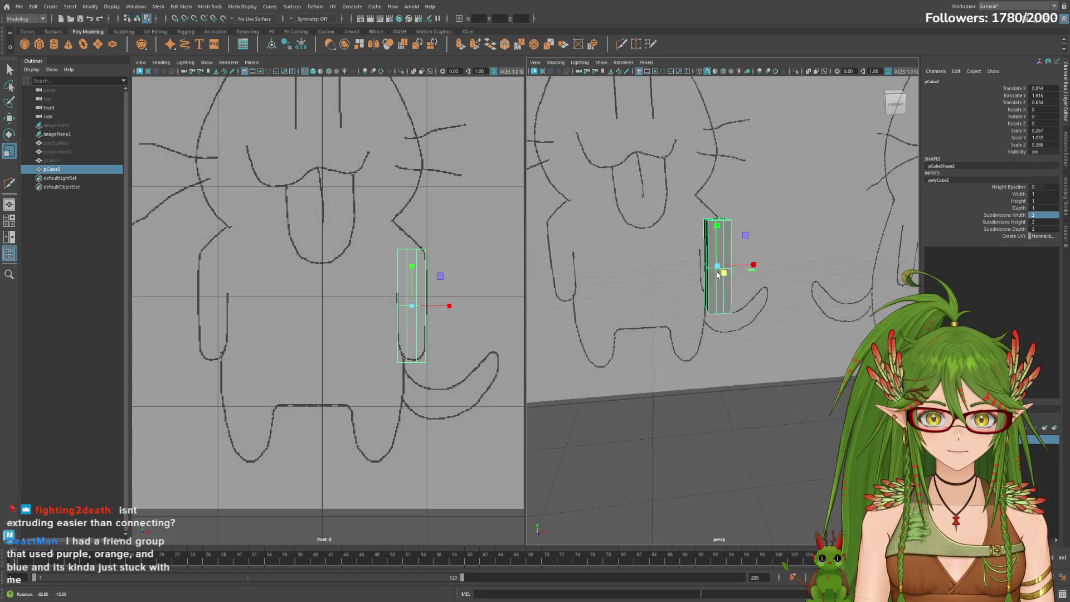
pyautogui.moveTo(900, 278)
pyautogui.keyDown('alt'); pyautogui.mouseDown()
pyautogui.moveTo(843, 284)
pyautogui.moveTo(832, 250)
pyautogui.moveTo(791, 267)
pyautogui.mouseUp(); pyautogui.keyUp('alt')
pyautogui.click(1050, 229)
pyautogui.write('3')
pyautogui.press('Return')
pyautogui.keyDown('alt'); pyautogui.moveTo(872, 311); pyautogui.dragTo(862, 316); pyautogui.keyUp('alt')
pyautogui.click(894, 100)
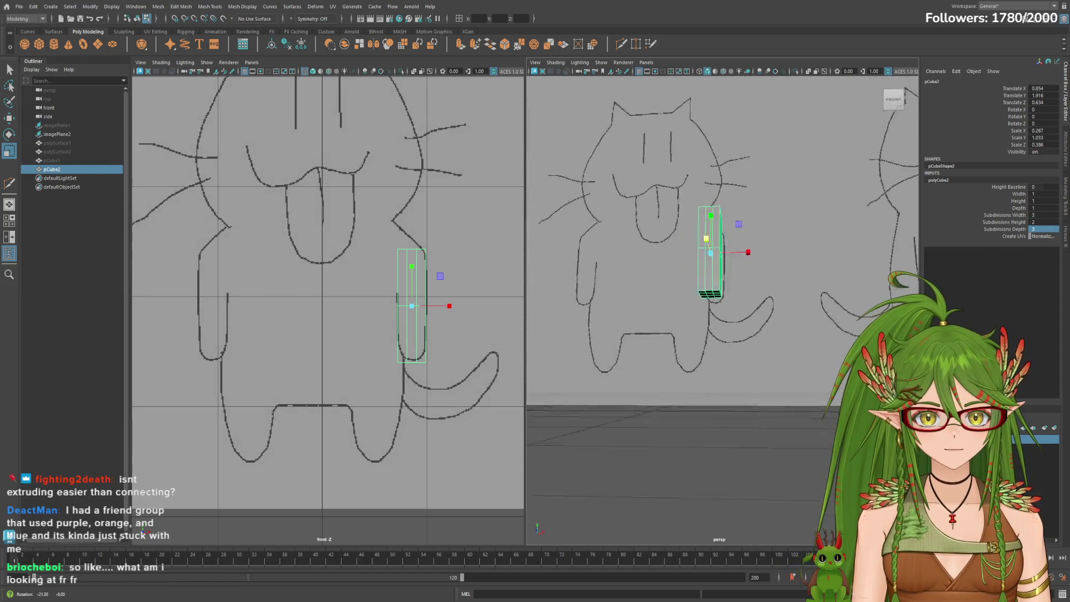
pyautogui.doubleClick(1043, 222)
pyautogui.write('3')
pyautogui.press('Return')
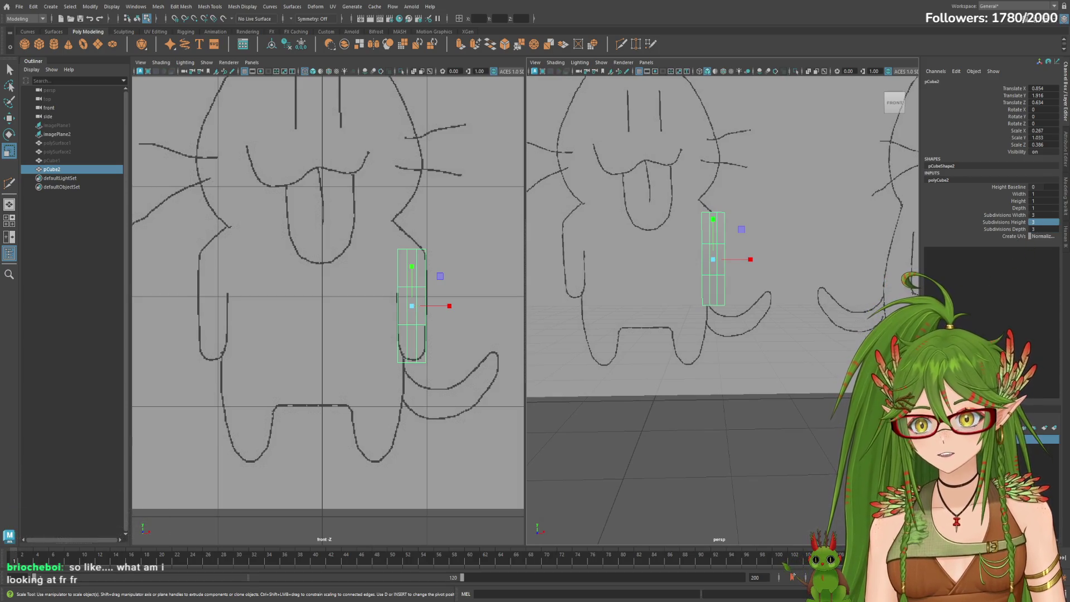
pyautogui.scroll(-5, 715, 404)
pyautogui.scroll(3, 715, 404)
pyautogui.scroll(1, 716, 404)
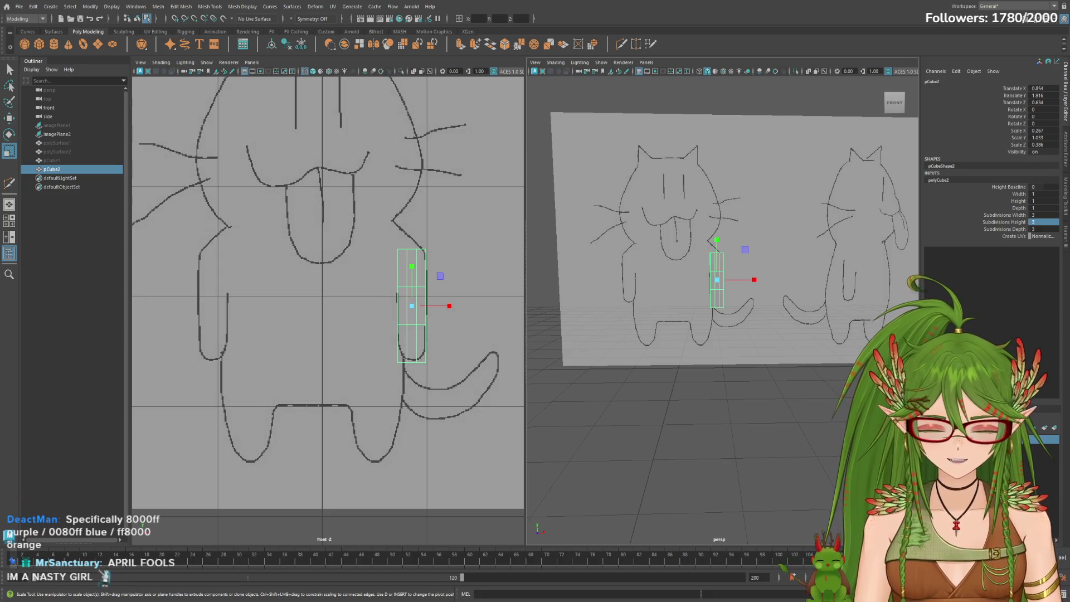
# Zoom out to check the 0.267 × 1.033 × 0.386 arm block over the sketch's arm.
pyautogui.scroll(-3, 778, 379)
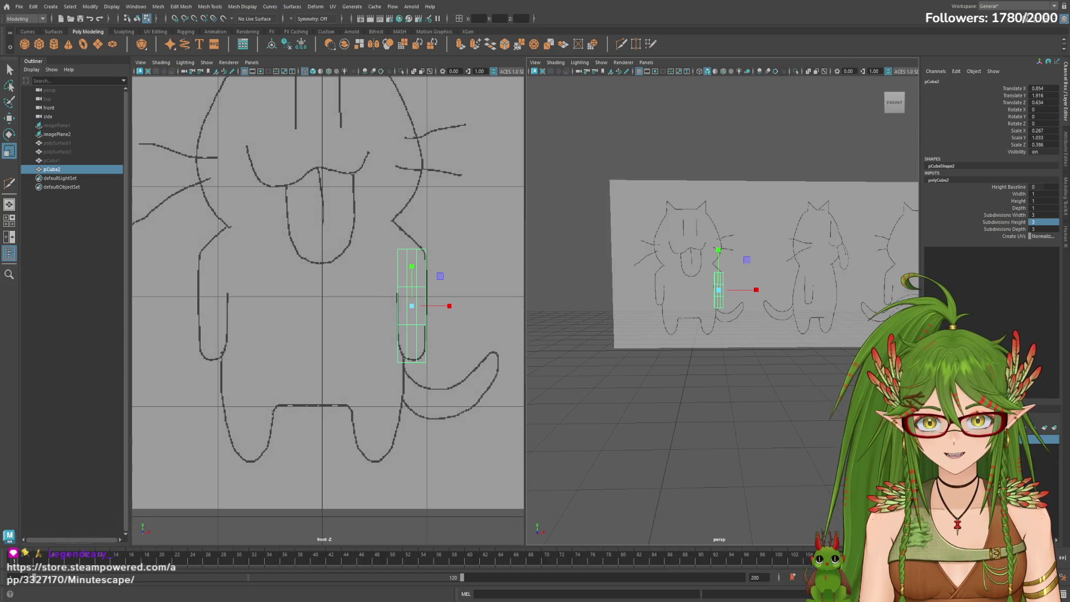
# Cut an edge loop near the arm box's lower end, then marquee-select its bottom faces.
pyautogui.keyDown('alt'); pyautogui.moveTo(574, 357); pyautogui.dragTo(579, 353); pyautogui.keyUp('alt')
pyautogui.moveTo(559, 360)
pyautogui.keyDown('alt'); pyautogui.mouseDown()
pyautogui.moveTo(551, 365)
pyautogui.moveTo(667, 356)
pyautogui.moveTo(650, 248)
pyautogui.moveTo(813, 328)
pyautogui.moveTo(702, 293)
pyautogui.moveTo(650, 290)
pyautogui.moveTo(672, 287)
pyautogui.moveTo(686, 301)
pyautogui.mouseUp(); pyautogui.keyUp('alt')
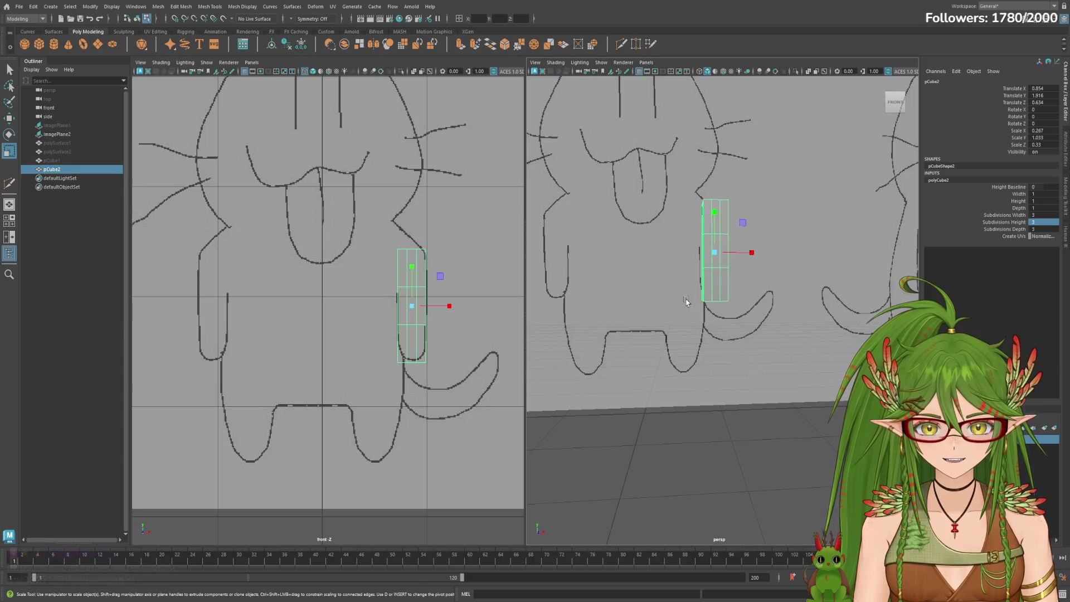
pyautogui.keyDown('alt'); pyautogui.moveTo(735, 306); pyautogui.dragTo(678, 258, button='right'); pyautogui.keyUp('alt')
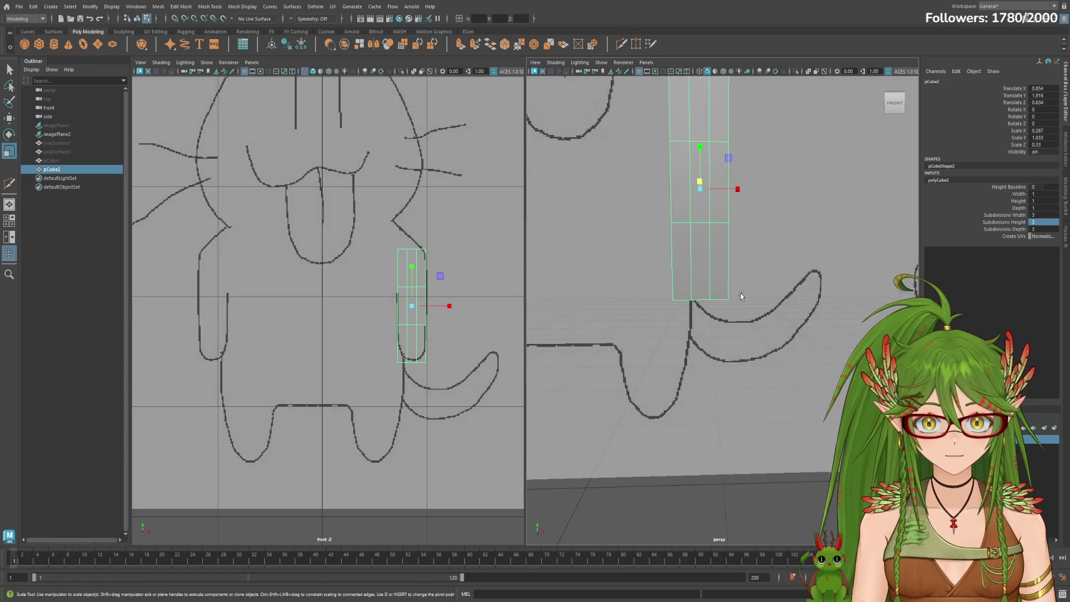
pyautogui.keyDown('shift'); pyautogui.moveTo(730, 292); pyautogui.dragTo(712, 260, button='right'); pyautogui.keyUp('shift')
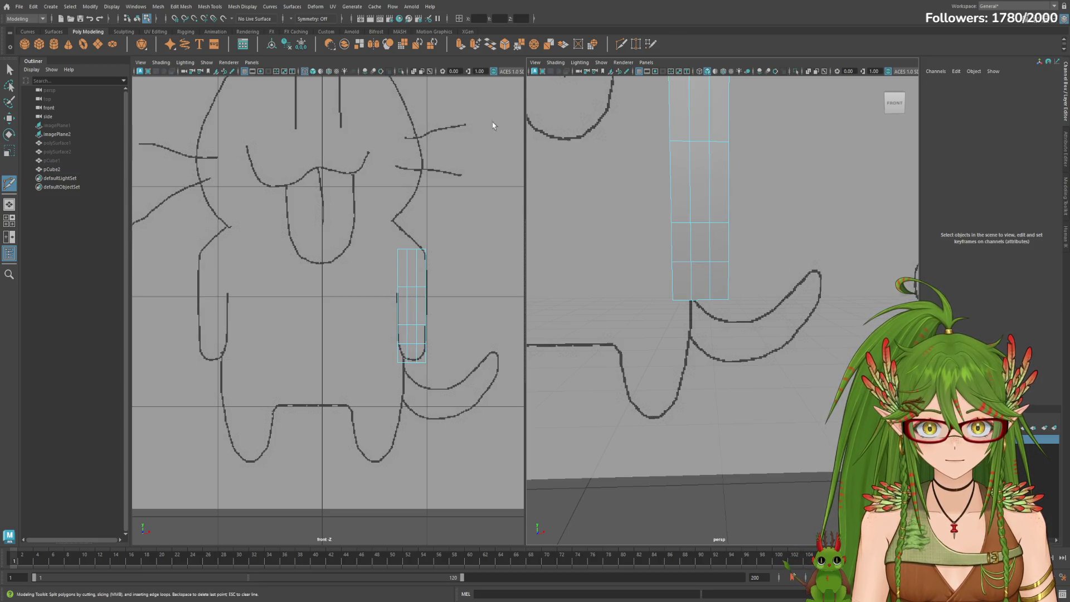
pyautogui.click(10, 69)
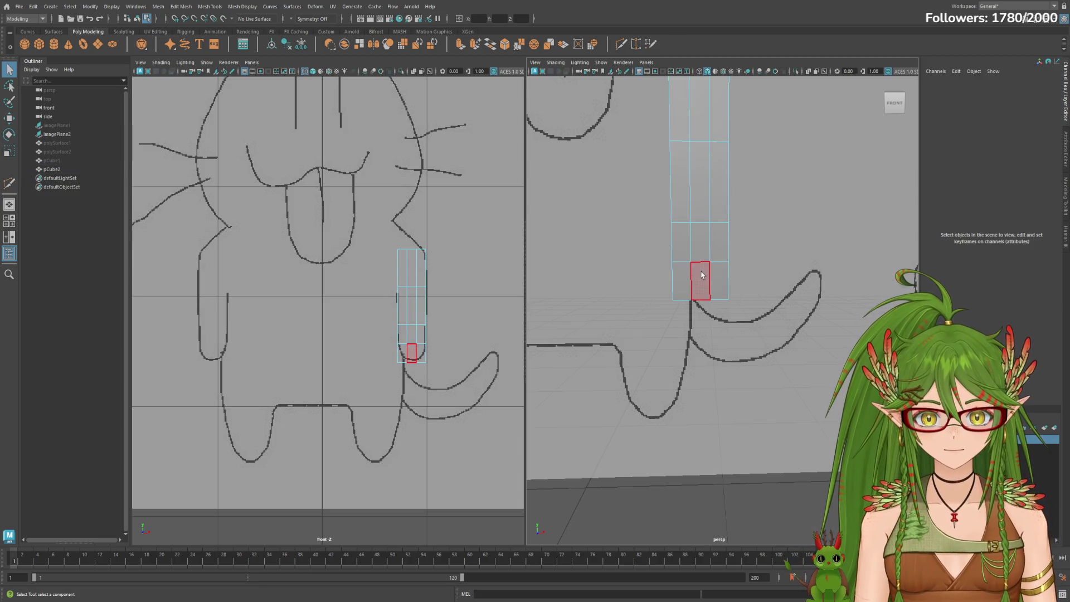
pyautogui.moveTo(686, 270); pyautogui.dragTo(646, 310)
pyautogui.moveTo(649, 306)
pyautogui.keyDown('alt'); pyautogui.mouseDown()
pyautogui.moveTo(710, 285)
pyautogui.moveTo(745, 258)
pyautogui.mouseUp(); pyautogui.keyUp('alt')
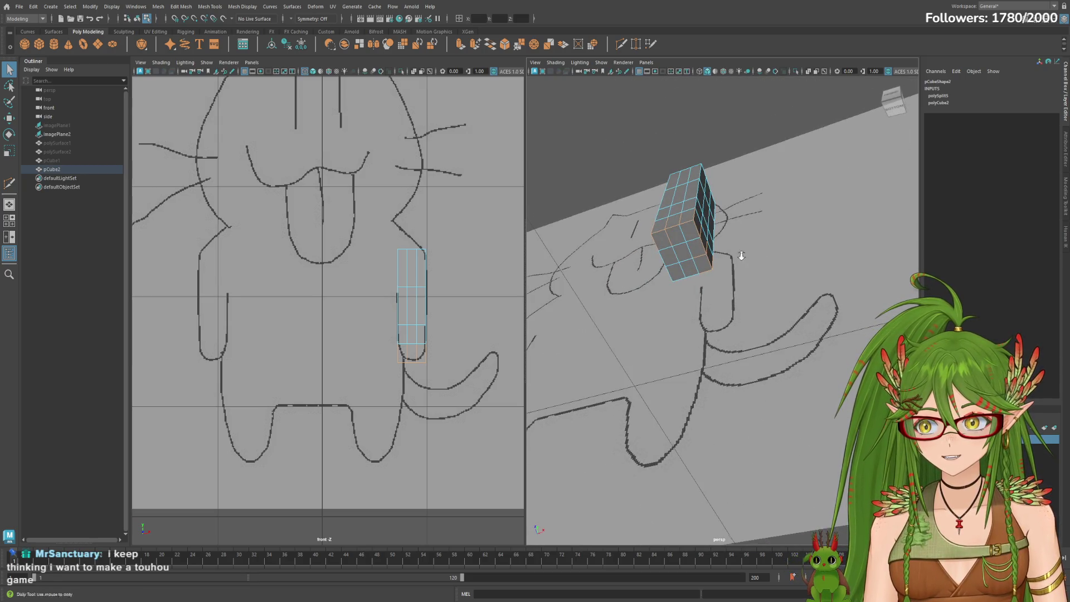
# Scale pCube2's bottom faces inward along X so the arm tapers toward its lower end.
pyautogui.keyDown('alt'); pyautogui.moveTo(741, 255); pyautogui.dragTo(796, 258, button='right'); pyautogui.keyUp('alt')
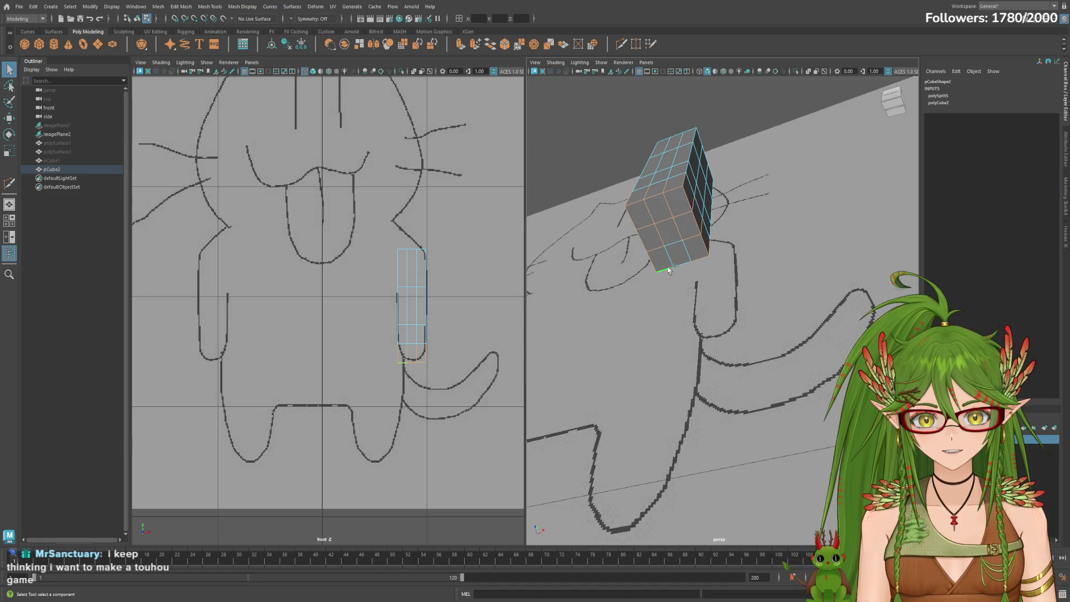
pyautogui.moveTo(669, 255)
pyautogui.keyDown('alt'); pyautogui.mouseDown()
pyautogui.moveTo(766, 218)
pyautogui.moveTo(812, 236)
pyautogui.mouseUp(); pyautogui.keyUp('alt')
pyautogui.moveTo(719, 232)
pyautogui.keyDown('alt'); pyautogui.mouseDown()
pyautogui.moveTo(788, 258)
pyautogui.moveTo(665, 266)
pyautogui.moveTo(812, 296)
pyautogui.mouseUp(); pyautogui.keyUp('alt')
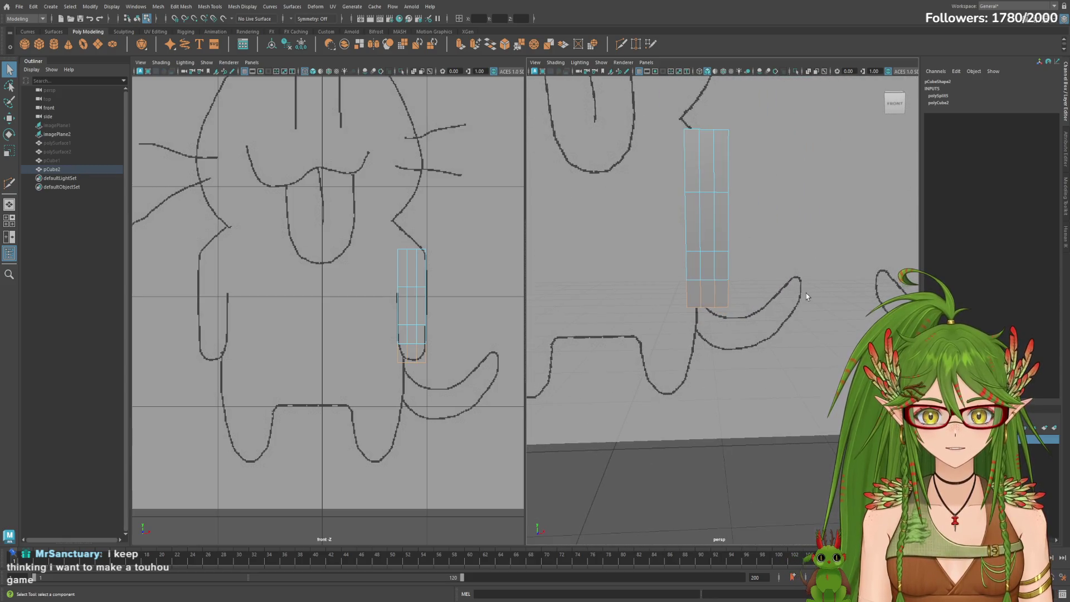
pyautogui.press('r')
pyautogui.moveTo(745, 289); pyautogui.dragTo(634, 288)
pyautogui.moveTo(634, 288)
pyautogui.keyDown('alt'); pyautogui.mouseDown()
pyautogui.moveTo(734, 301)
pyautogui.moveTo(812, 296)
pyautogui.moveTo(781, 297)
pyautogui.mouseUp(); pyautogui.keyUp('alt')
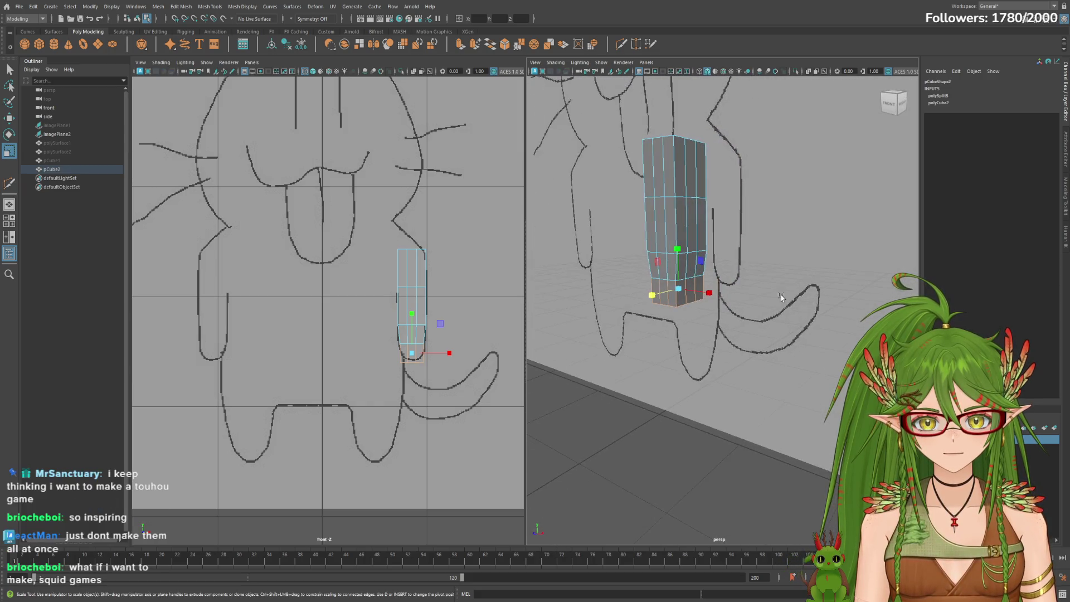
pyautogui.click(685, 305)
pyautogui.moveTo(657, 312)
pyautogui.keyDown('alt'); pyautogui.mouseDown()
pyautogui.moveTo(768, 334)
pyautogui.moveTo(762, 276)
pyautogui.moveTo(774, 276)
pyautogui.mouseUp(); pyautogui.keyUp('alt')
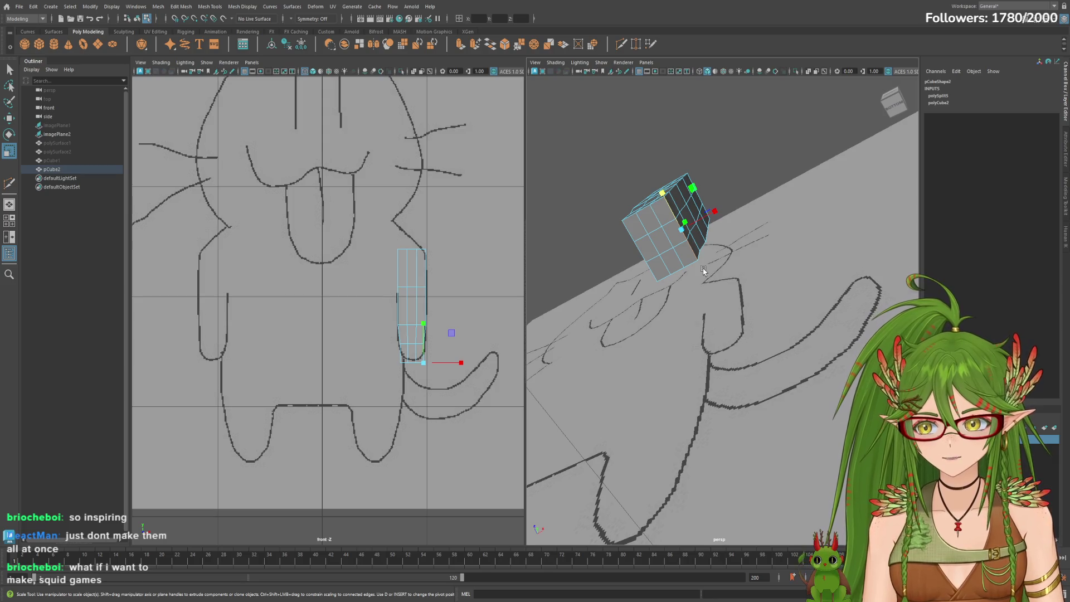
pyautogui.press('w')
pyautogui.keyDown('alt'); pyautogui.moveTo(640, 208); pyautogui.dragTo(623, 119); pyautogui.keyUp('alt')
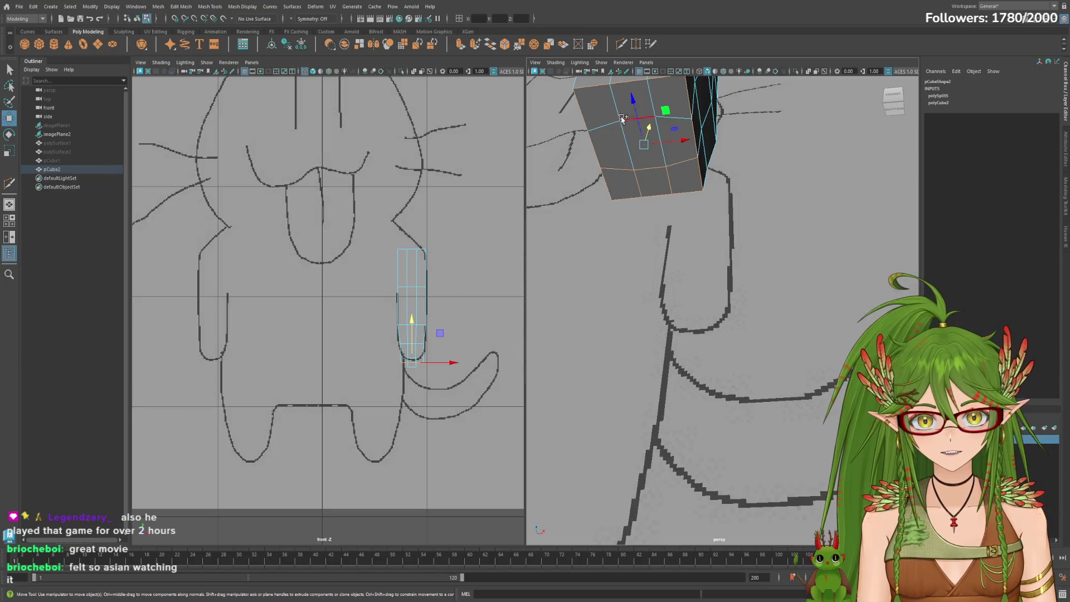
# Move the arm's bottom face up along Y so it ends at the sketched arm tip.
pyautogui.keyDown('alt'); pyautogui.moveTo(731, 154); pyautogui.dragTo(627, 159); pyautogui.keyUp('alt')
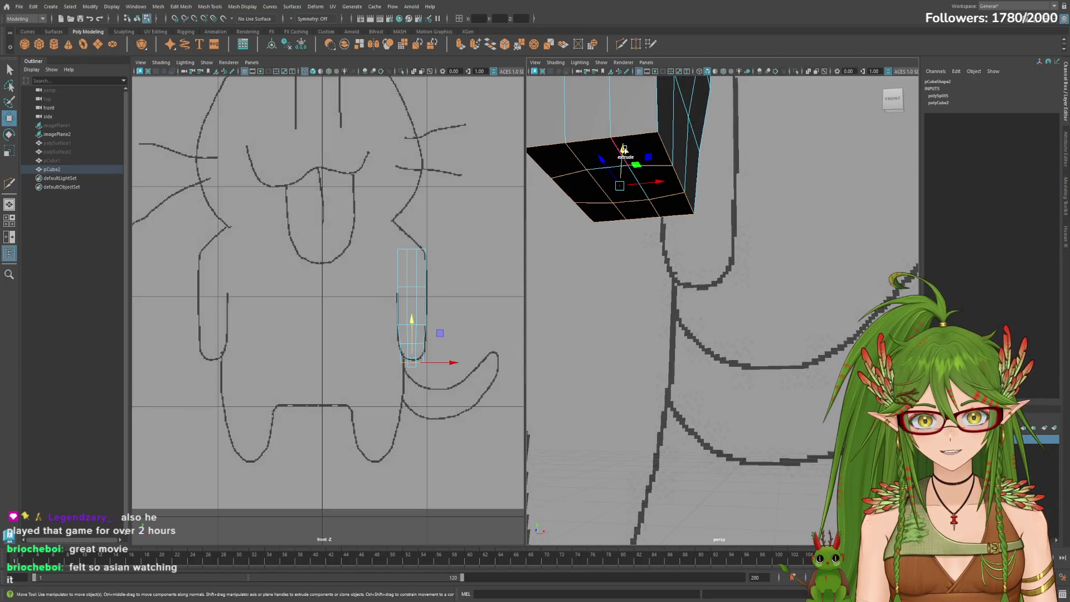
pyautogui.moveTo(649, 194)
pyautogui.keyDown('alt'); pyautogui.mouseDown()
pyautogui.moveTo(755, 205)
pyautogui.moveTo(767, 227)
pyautogui.mouseUp(); pyautogui.keyUp('alt')
pyautogui.press('r')
pyautogui.moveTo(784, 306)
pyautogui.keyDown('alt'); pyautogui.mouseDown()
pyautogui.moveTo(653, 257)
pyautogui.moveTo(581, 265)
pyautogui.mouseUp(); pyautogui.keyUp('alt')
pyautogui.press('w')
pyautogui.moveTo(612, 221); pyautogui.dragTo(611, 205)
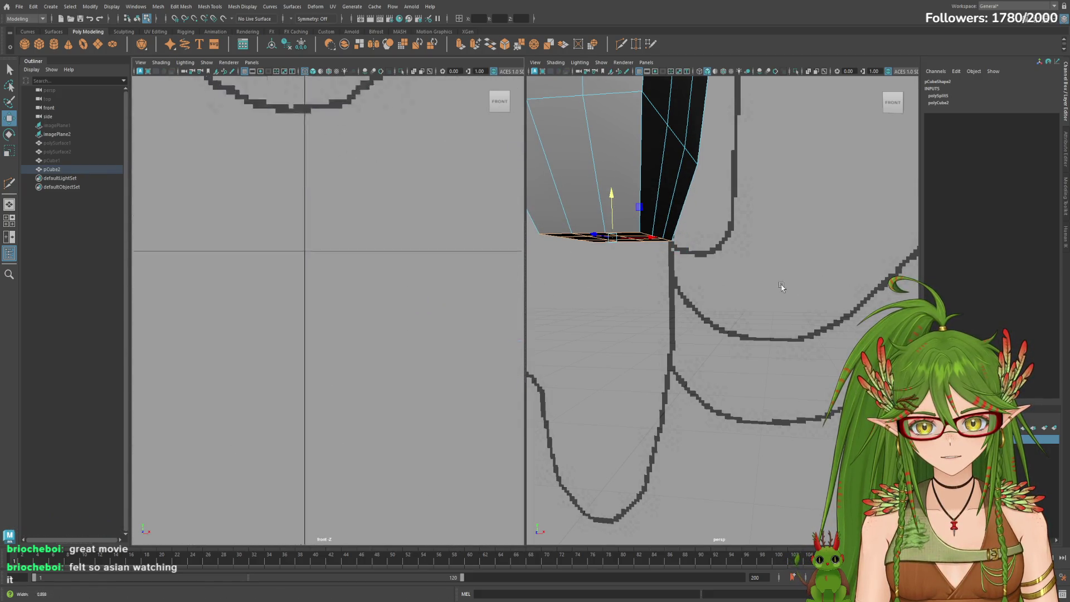
pyautogui.scroll(2, 327, 315)
pyautogui.moveTo(629, 254)
pyautogui.keyDown('alt'); pyautogui.mouseDown()
pyautogui.moveTo(689, 289)
pyautogui.moveTo(718, 267)
pyautogui.mouseUp(); pyautogui.keyUp('alt')
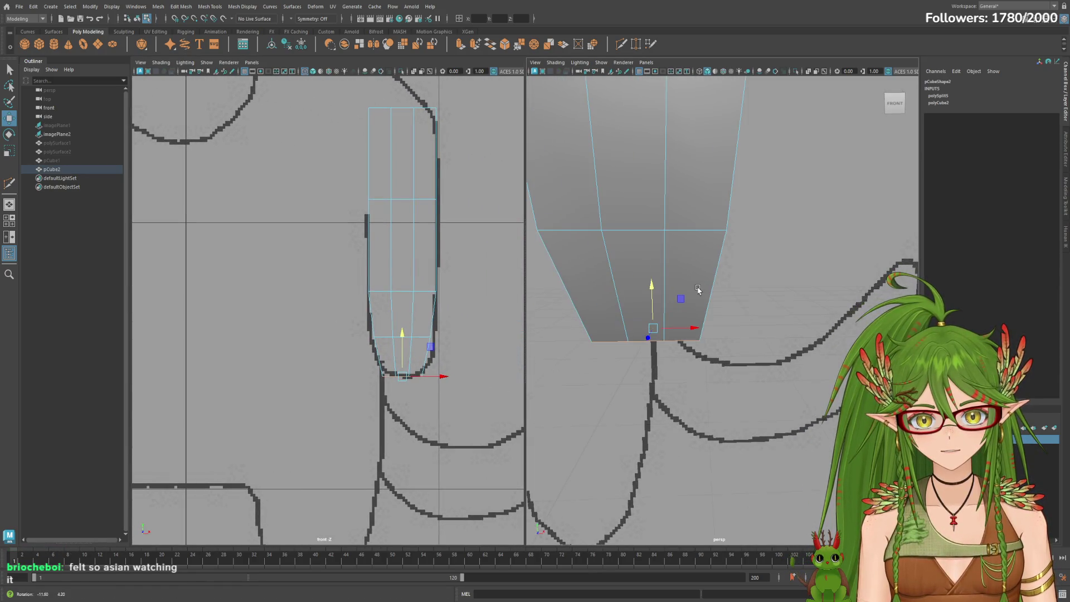
pyautogui.click(636, 44)
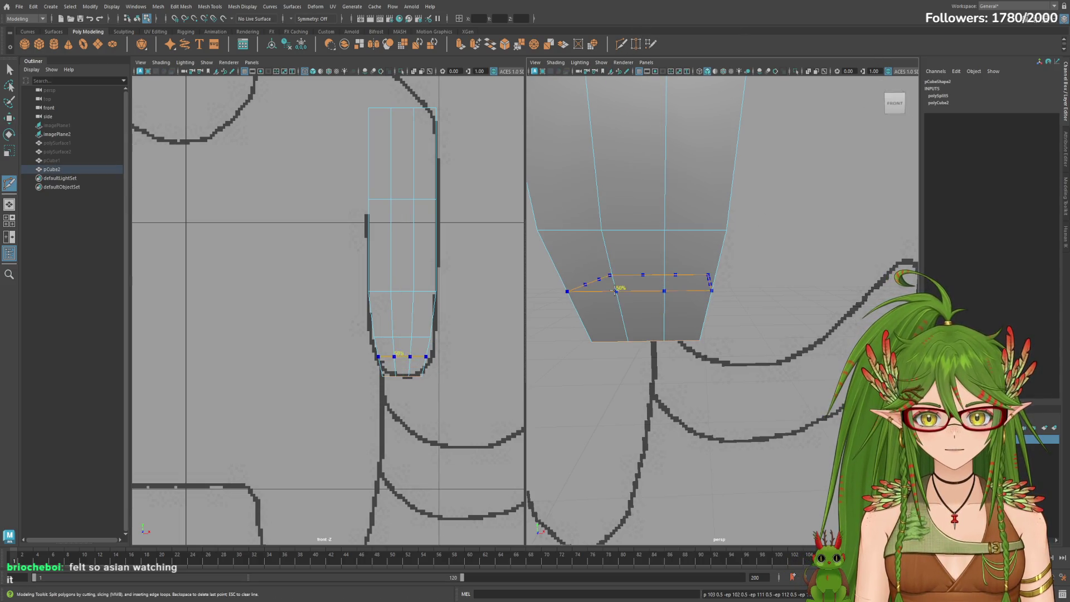
# Insert an edge loop near the arm's bottom and scale it slightly wider in X.
pyautogui.keyDown('ctrl'); pyautogui.click(616, 289); pyautogui.keyUp('ctrl')
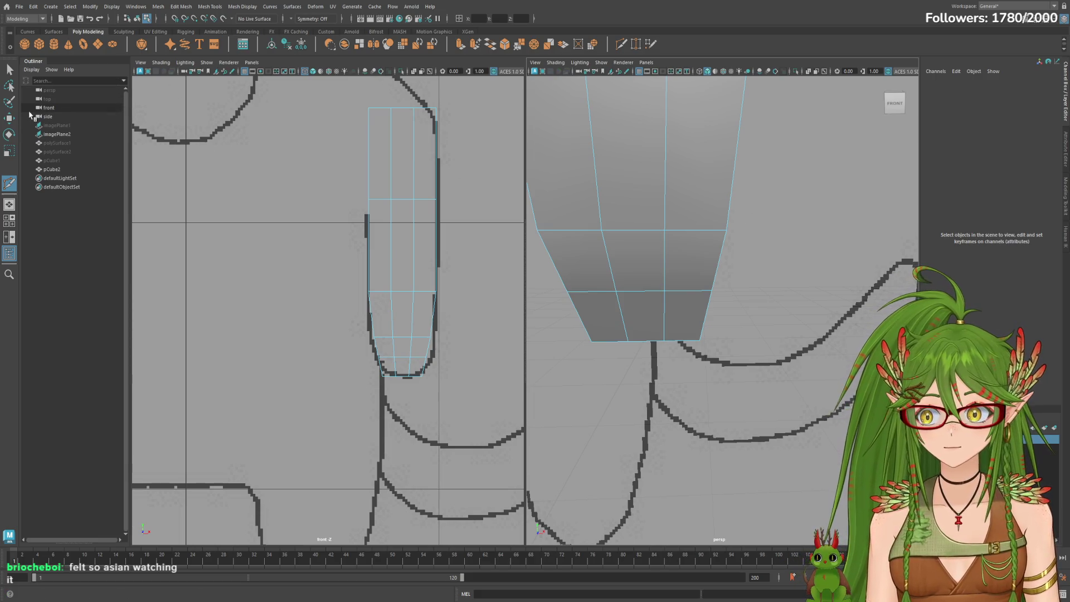
pyautogui.click(9, 69)
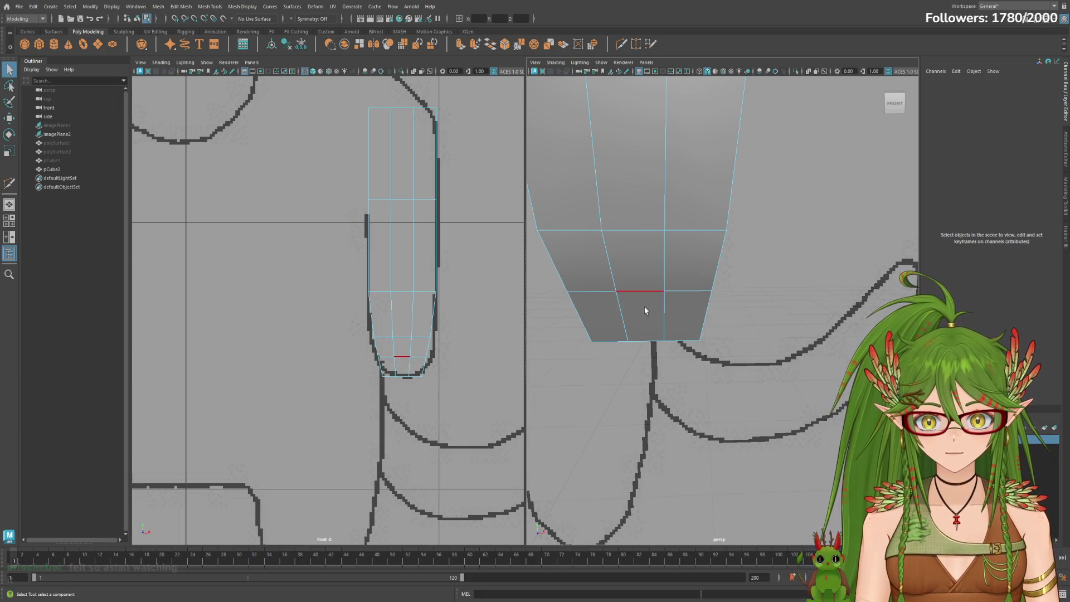
pyautogui.click(641, 292)
pyautogui.keyDown('alt'); pyautogui.moveTo(641, 293); pyautogui.dragTo(658, 296); pyautogui.keyUp('alt')
pyautogui.keyDown('alt'); pyautogui.moveTo(658, 297); pyautogui.dragTo(779, 296, button='right'); pyautogui.keyUp('alt')
pyautogui.press('e')
pyautogui.press('r')
pyautogui.moveTo(711, 314); pyautogui.dragTo(720, 316)
pyautogui.doubleClick(753, 288)
pyautogui.moveTo(808, 295)
pyautogui.keyDown('alt'); pyautogui.mouseDown()
pyautogui.moveTo(659, 265)
pyautogui.moveTo(767, 284)
pyautogui.mouseUp(); pyautogui.keyUp('alt')
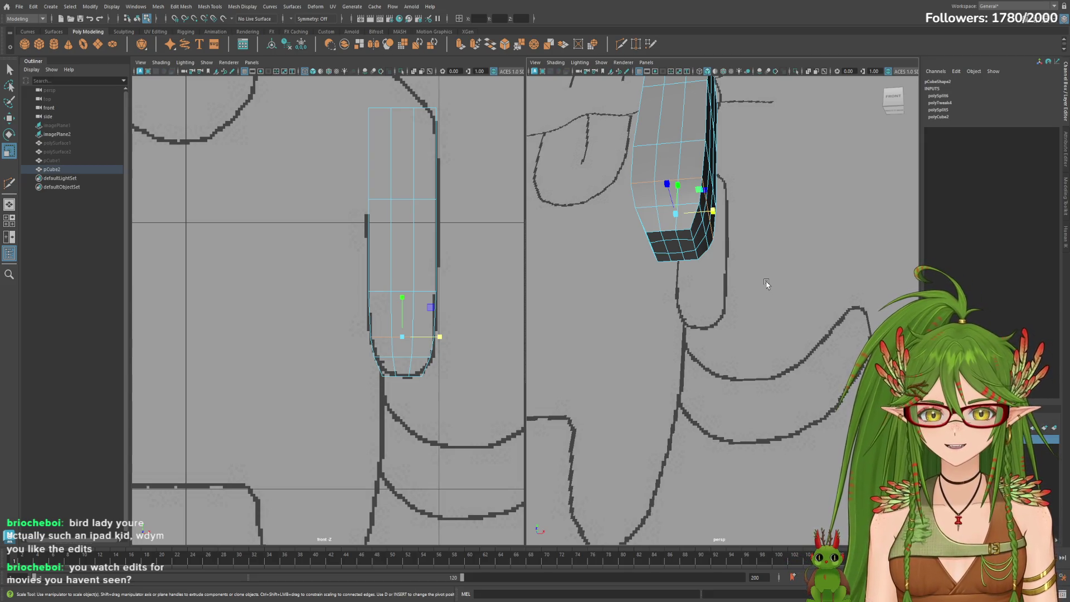
# Select the top face of the arm pCube2.
pyautogui.moveTo(755, 282)
pyautogui.keyDown('alt'); pyautogui.mouseDown()
pyautogui.moveTo(700, 303)
pyautogui.moveTo(737, 286)
pyautogui.mouseUp(); pyautogui.keyUp('alt')
pyautogui.scroll(-6, 737, 286)
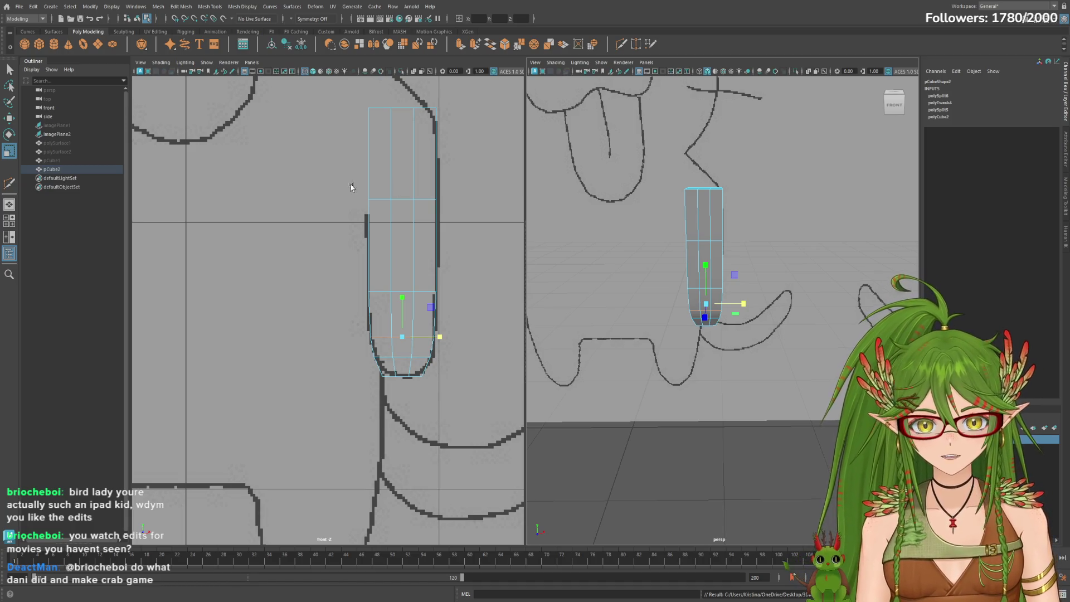
pyautogui.scroll(3, 728, 194)
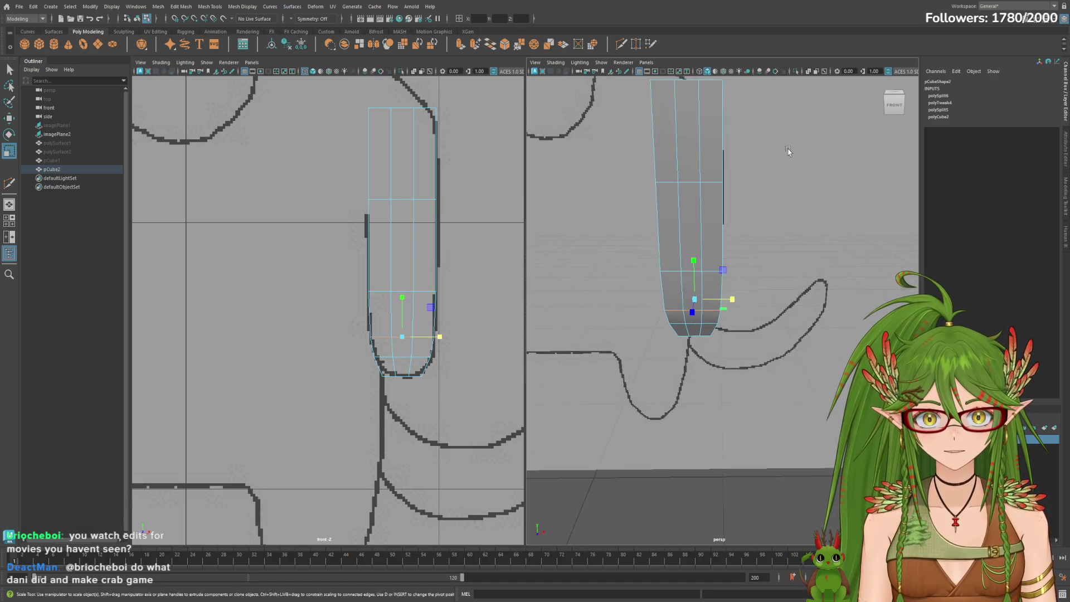
pyautogui.keyDown('alt'); pyautogui.moveTo(728, 193); pyautogui.dragTo(804, 307); pyautogui.keyUp('alt')
pyautogui.scroll(2, 788, 327)
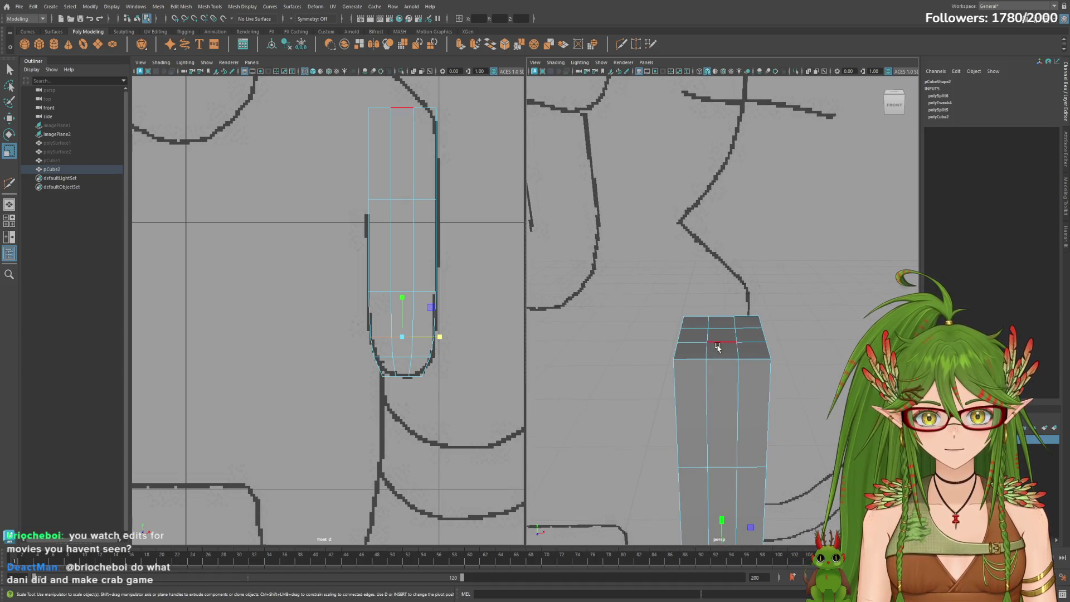
pyautogui.keyDown('alt'); pyautogui.moveTo(726, 345); pyautogui.dragTo(736, 452); pyautogui.keyUp('alt')
pyautogui.click(729, 438)
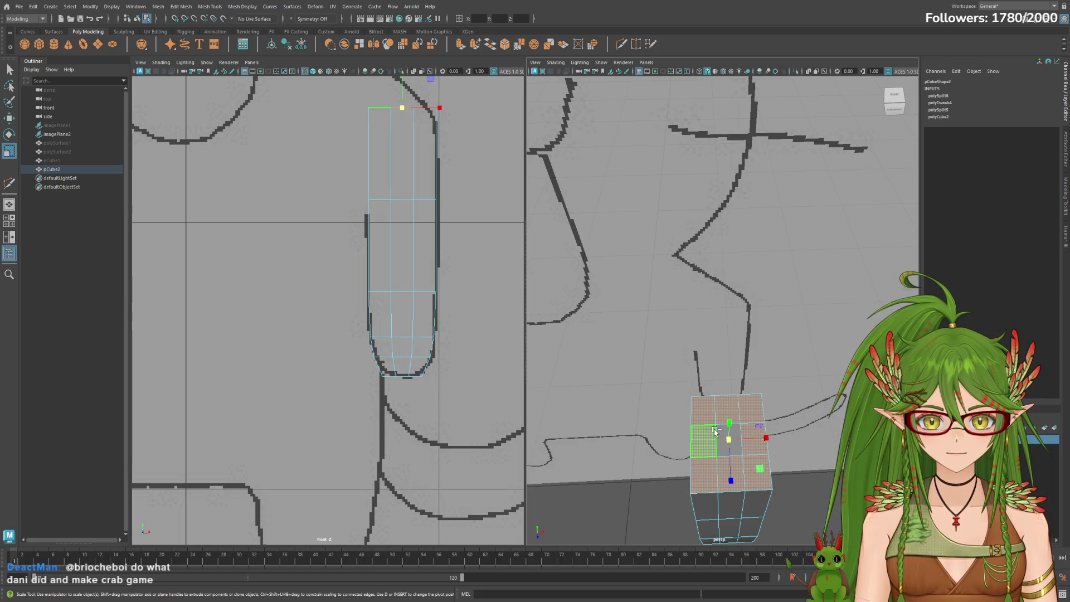
# Rotate the arm's top face to tilt it along the sketched shoulder line.
pyautogui.press('w')
pyautogui.keyDown('alt'); pyautogui.moveTo(718, 432); pyautogui.dragTo(688, 298); pyautogui.keyUp('alt')
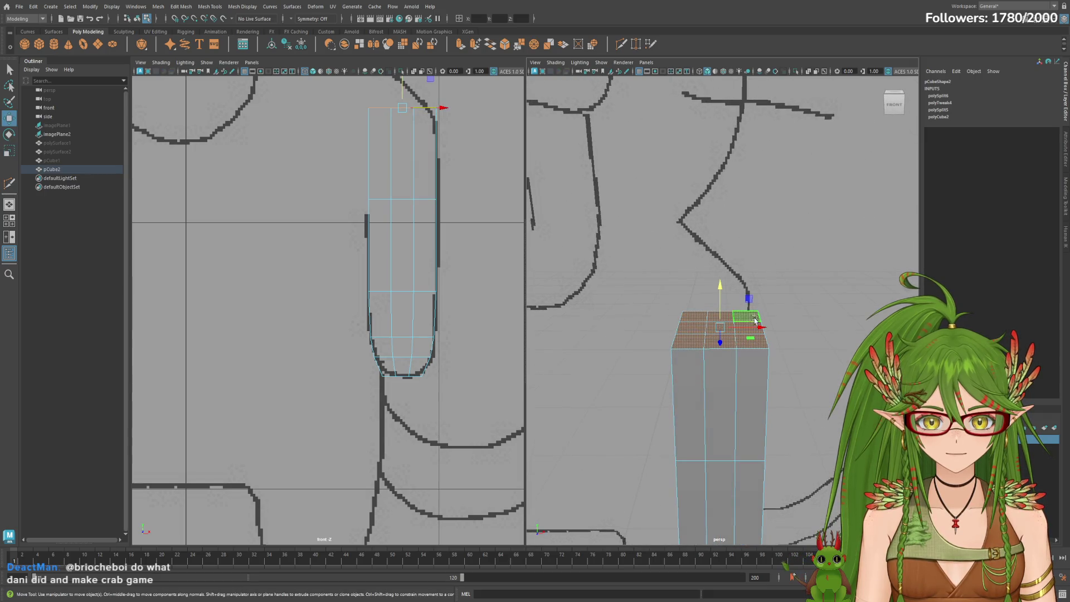
pyautogui.moveTo(460, 191)
pyautogui.keyDown('alt'); pyautogui.mouseDown(button='middle')
pyautogui.moveTo(447, 203)
pyautogui.moveTo(430, 291)
pyautogui.mouseUp(button='middle'); pyautogui.keyUp('alt')
pyautogui.press('e')
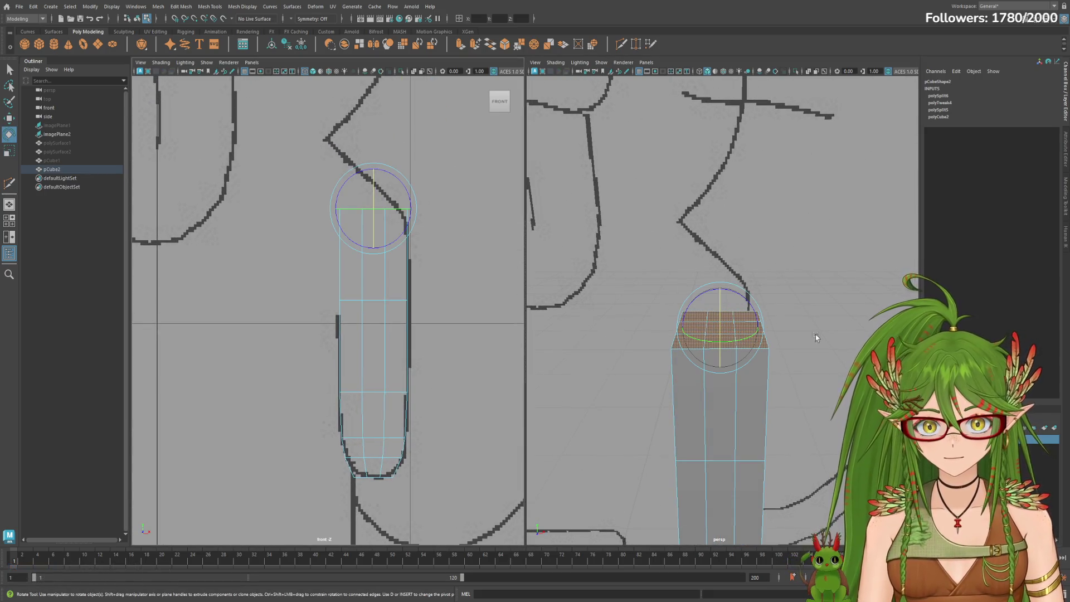
pyautogui.moveTo(749, 299)
pyautogui.mouseDown()
pyautogui.moveTo(754, 311)
pyautogui.moveTo(720, 283)
pyautogui.moveTo(722, 269)
pyautogui.moveTo(766, 301)
pyautogui.mouseUp()
# Fine-tune the top face's position, nudging it up, sideways and slightly down to fit the shoulder.
pyautogui.press('w')
pyautogui.press('e')
pyautogui.press('w')
pyautogui.press('r')
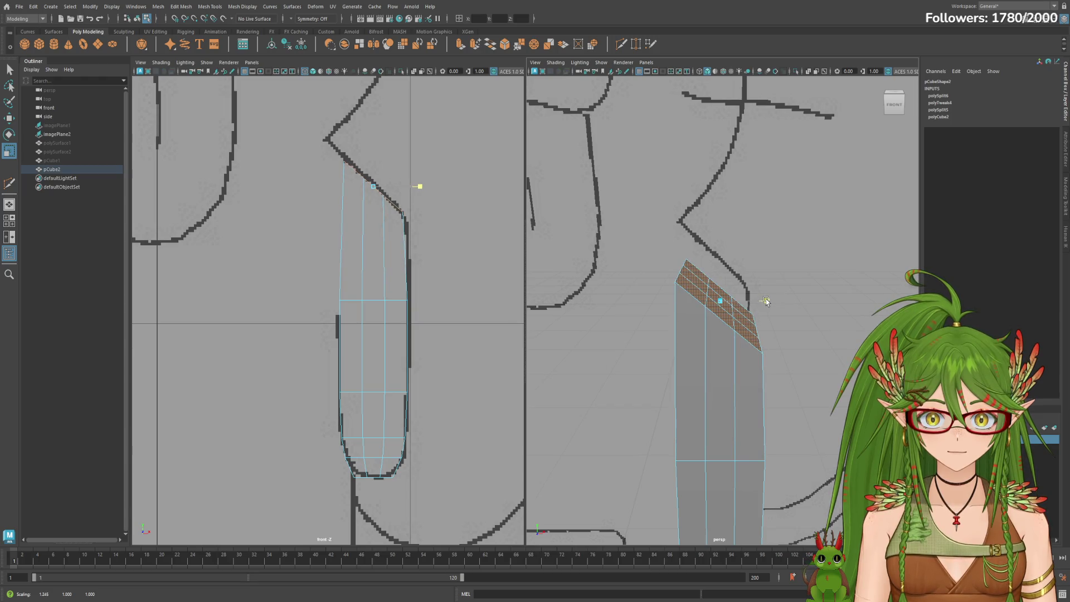
pyautogui.press('w')
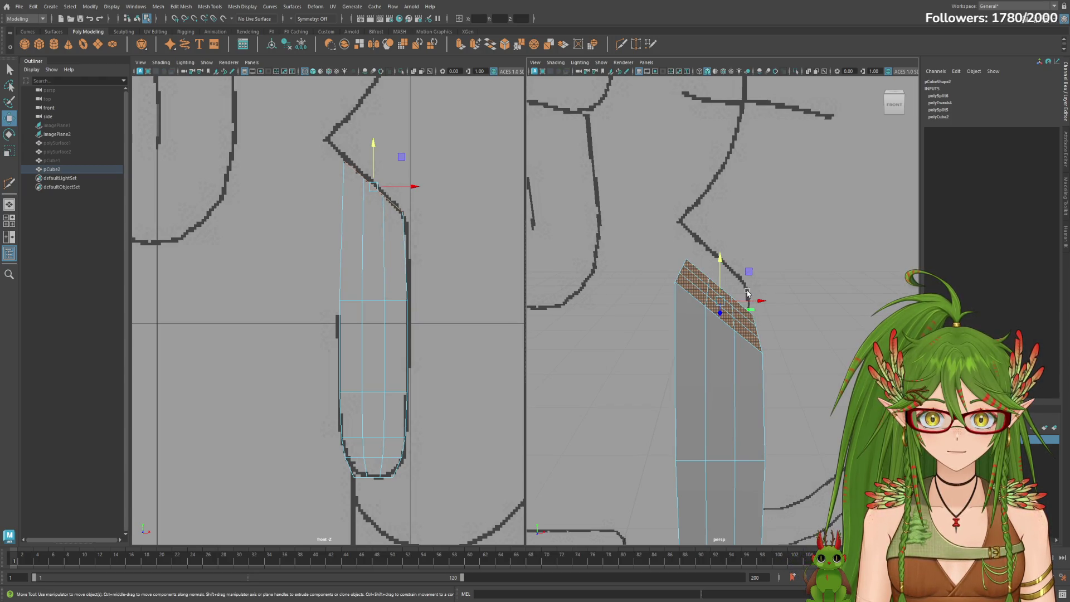
pyautogui.moveTo(721, 258); pyautogui.dragTo(722, 263)
pyautogui.press('e')
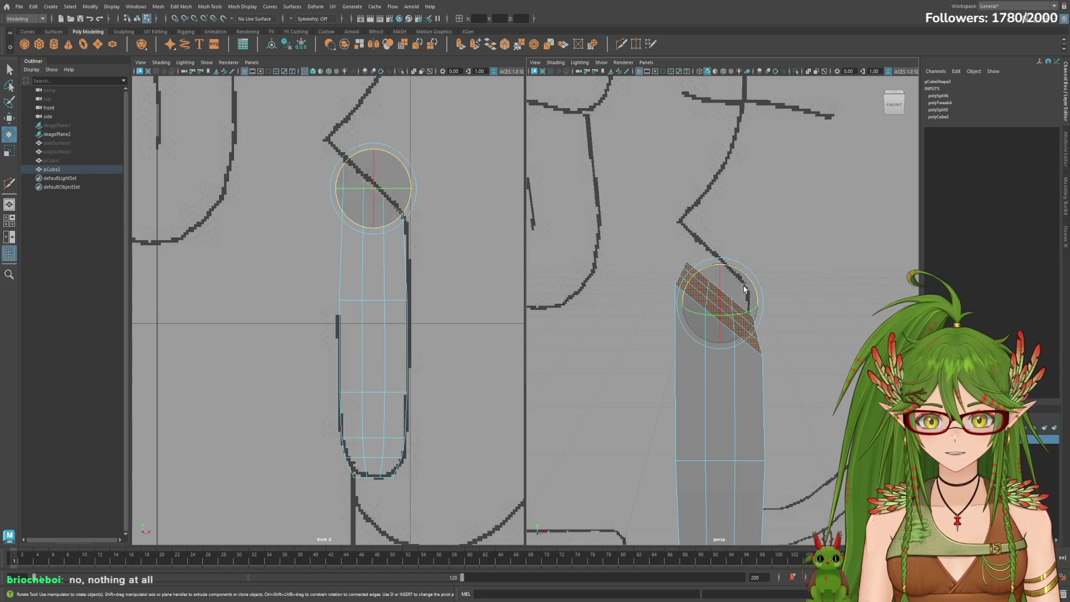
pyautogui.press('w')
pyautogui.moveTo(756, 302); pyautogui.dragTo(763, 303)
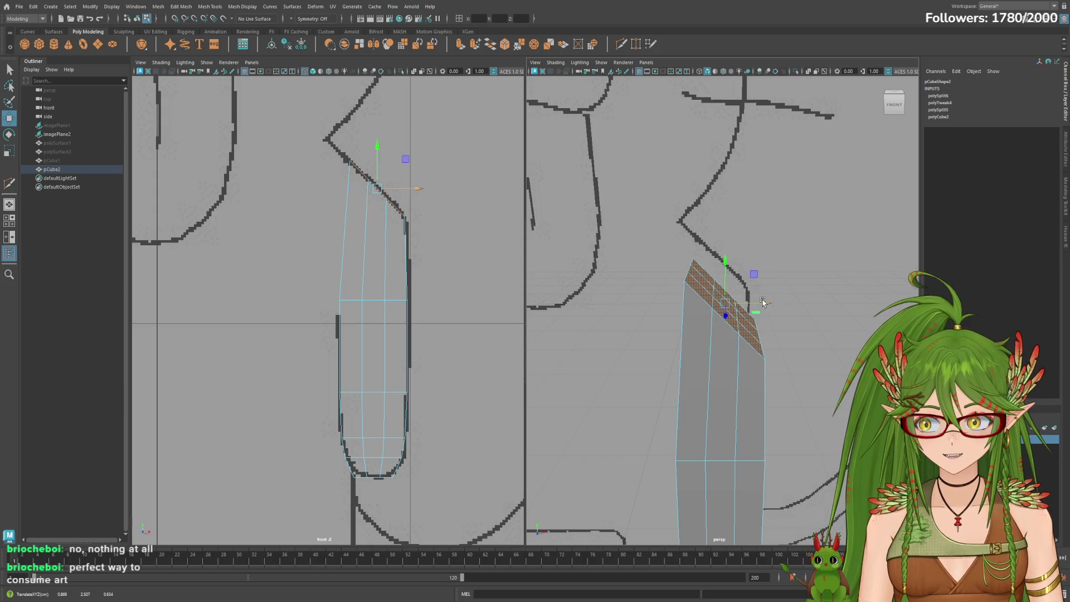
pyautogui.moveTo(723, 259); pyautogui.dragTo(725, 264)
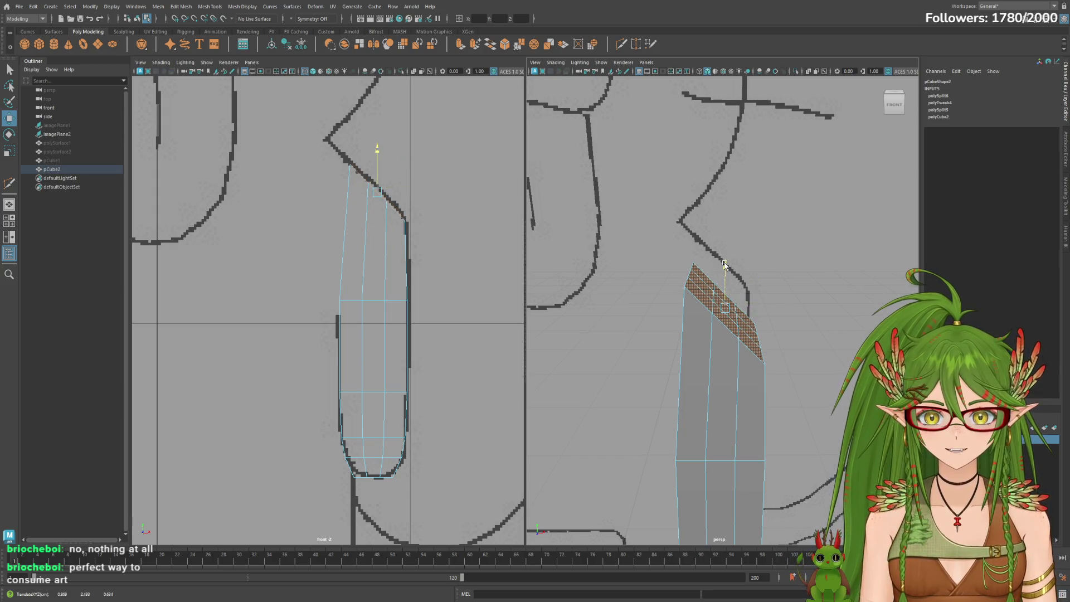
pyautogui.keyDown('shift'); pyautogui.moveTo(720, 263); pyautogui.dragTo(690, 293, button='right'); pyautogui.keyUp('shift')
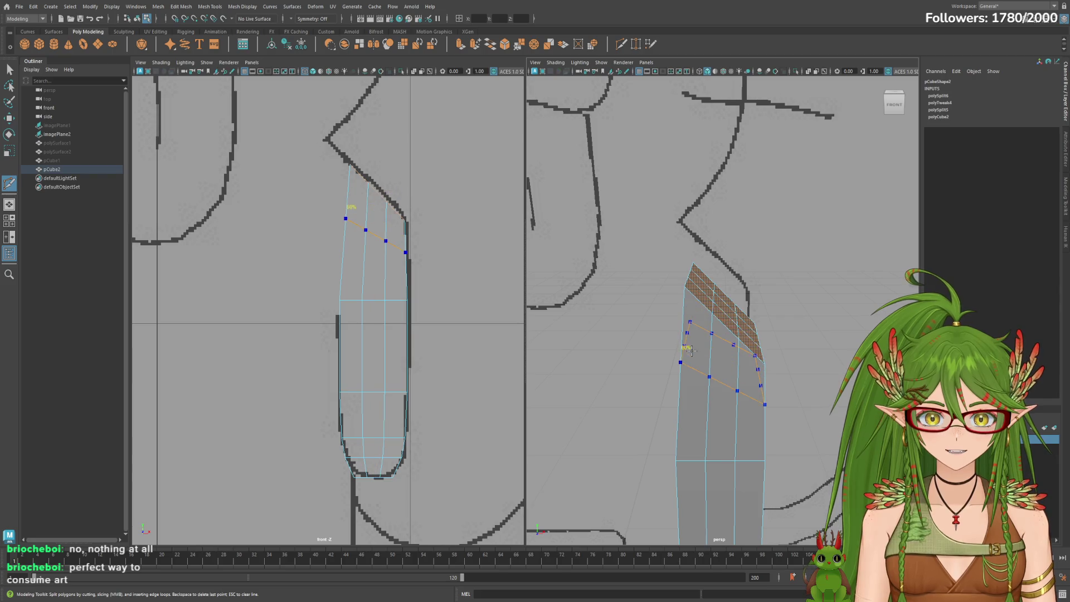
# Commit the Multi-Cut, adding a slanted edge across the upper arm below the angled top.
pyautogui.press('Return')
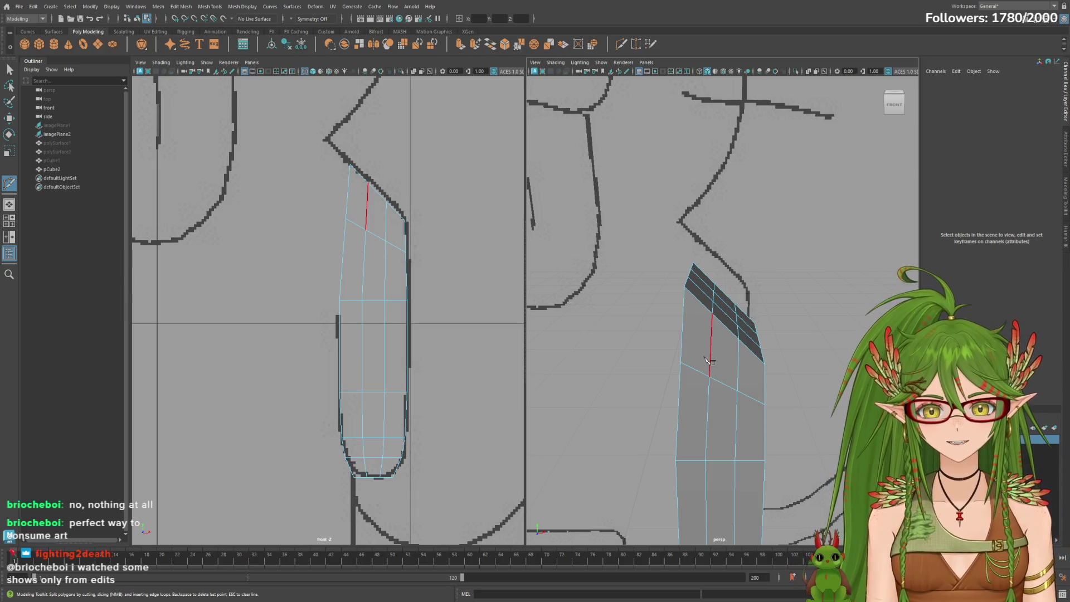
pyautogui.click(706, 360)
pyautogui.rightClick(706, 360)
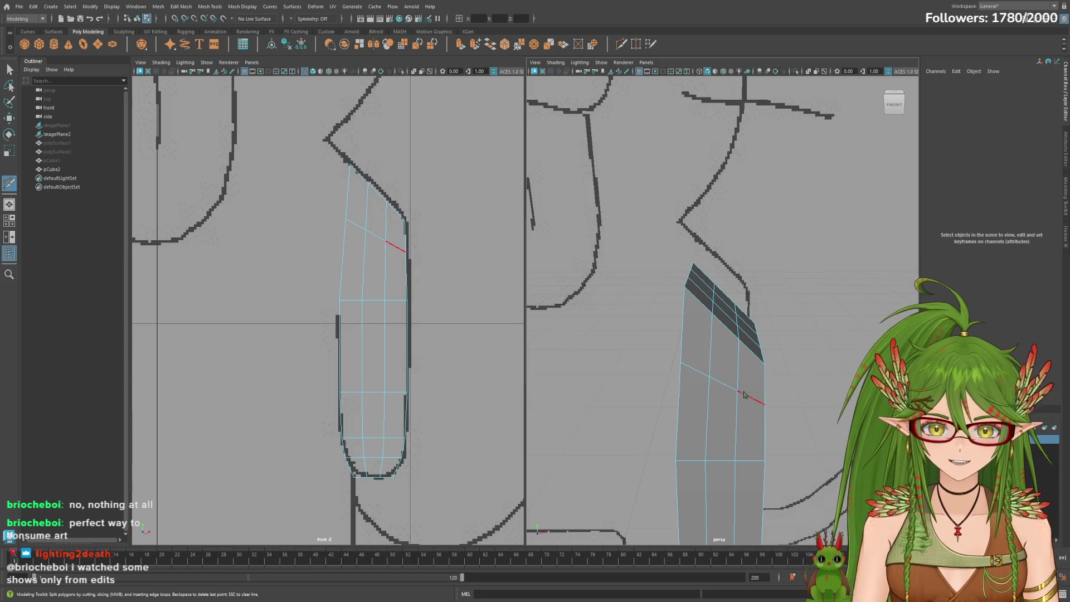
pyautogui.click(749, 397)
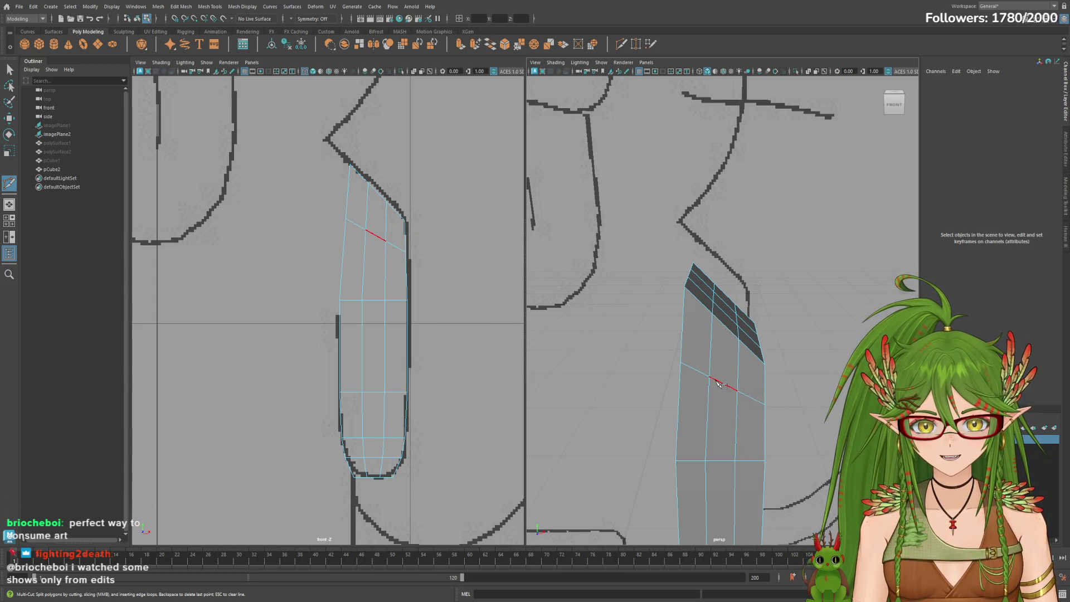
pyautogui.press('q')
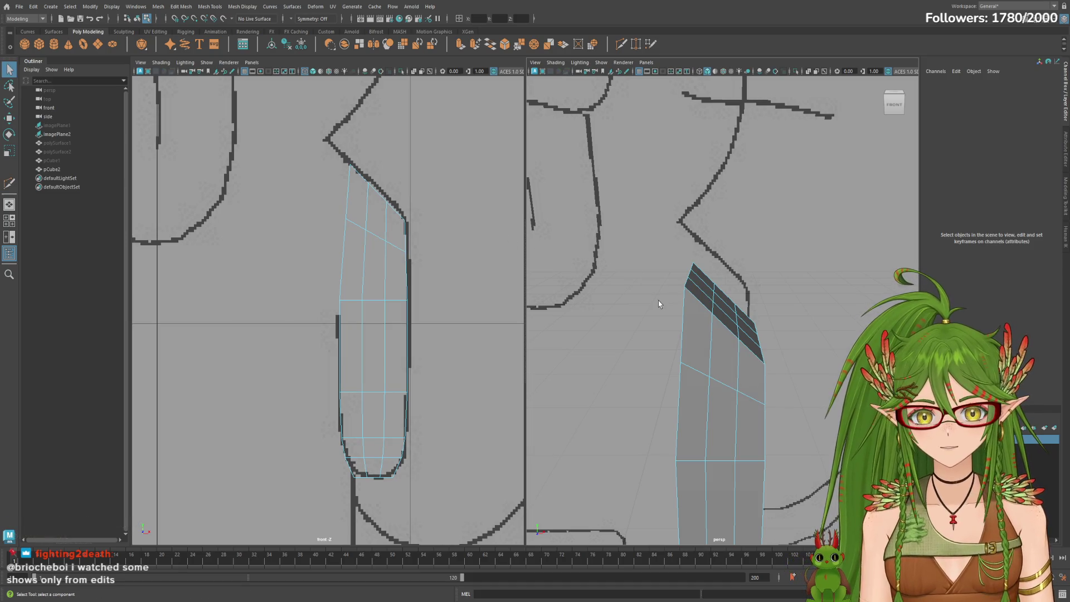
pyautogui.doubleClick(723, 388)
# Scale the selected upper edge loop slightly wider in X.
pyautogui.moveTo(825, 409)
pyautogui.keyDown('alt'); pyautogui.mouseDown()
pyautogui.moveTo(783, 382)
pyautogui.moveTo(794, 389)
pyautogui.mouseUp(); pyautogui.keyUp('alt')
pyautogui.press('w')
pyautogui.press('e')
pyautogui.press('r')
pyautogui.moveTo(758, 325); pyautogui.dragTo(757, 324)
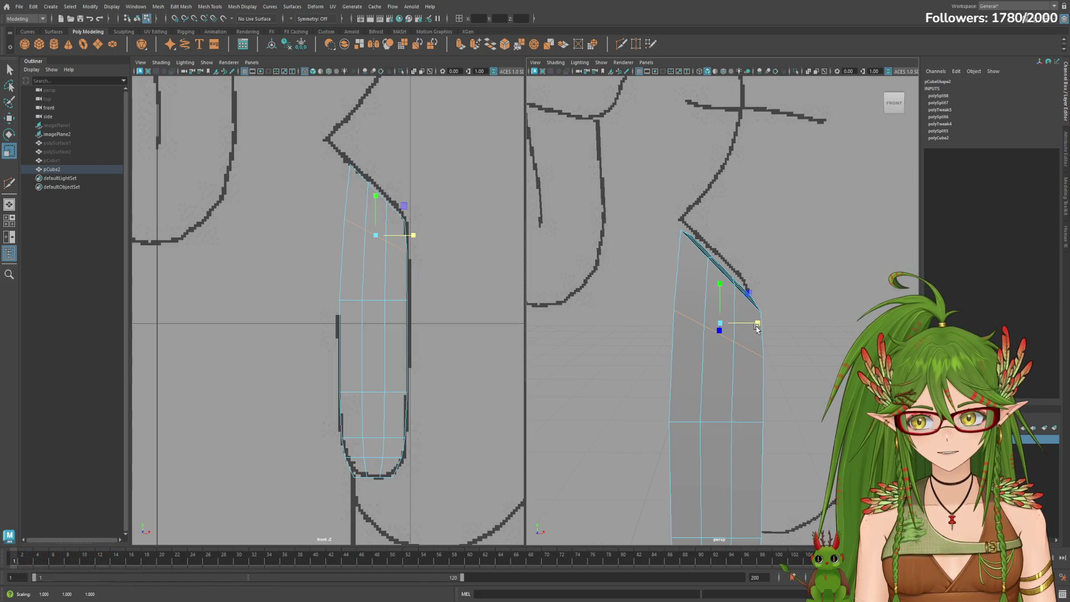
# Select the arm's slanted top edge and move it up along Y.
pyautogui.click(717, 267)
pyautogui.moveTo(746, 275)
pyautogui.keyDown('alt'); pyautogui.mouseDown()
pyautogui.moveTo(805, 298)
pyautogui.moveTo(602, 340)
pyautogui.mouseUp(); pyautogui.keyUp('alt')
pyautogui.keyDown('alt'); pyautogui.moveTo(723, 339); pyautogui.dragTo(670, 347); pyautogui.keyUp('alt')
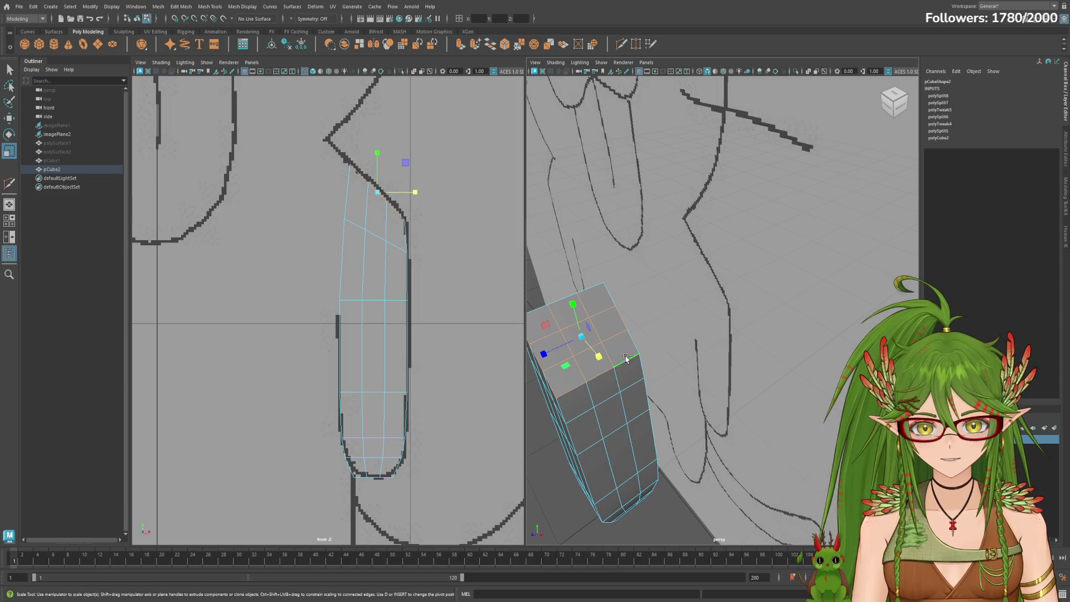
pyautogui.moveTo(624, 303)
pyautogui.keyDown('alt'); pyautogui.mouseDown()
pyautogui.moveTo(612, 351)
pyautogui.moveTo(737, 309)
pyautogui.mouseUp(); pyautogui.keyUp('alt')
pyautogui.press('e')
pyautogui.press('w')
pyautogui.moveTo(697, 262); pyautogui.dragTo(695, 268)
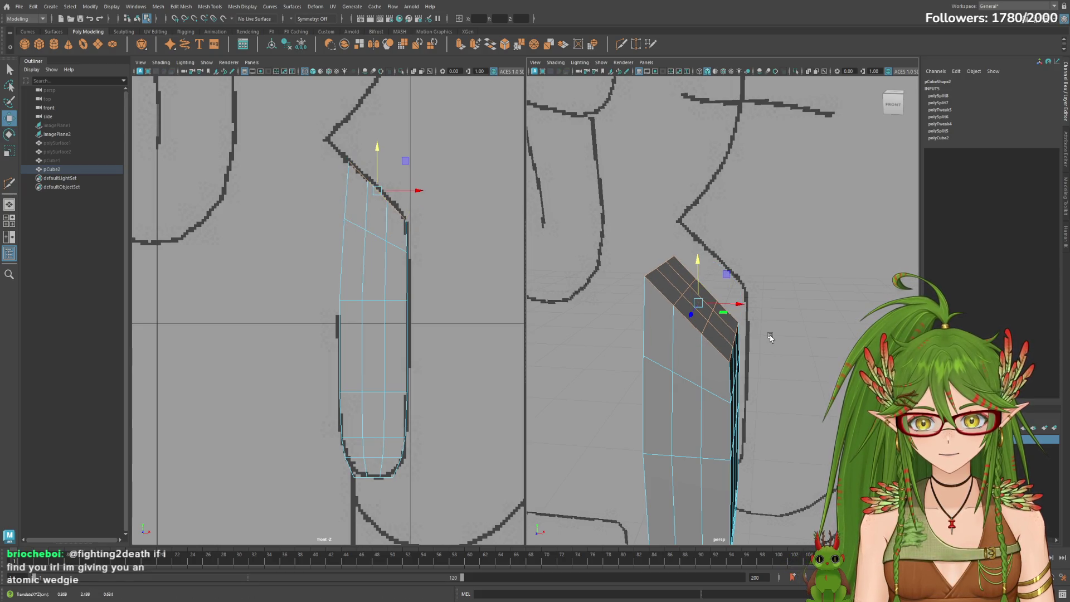
# Reframe the view frontally and unhide the body mesh pCube1.
pyautogui.moveTo(767, 357)
pyautogui.keyDown('alt'); pyautogui.mouseDown()
pyautogui.moveTo(752, 353)
pyautogui.moveTo(772, 355)
pyautogui.mouseUp(); pyautogui.keyUp('alt')
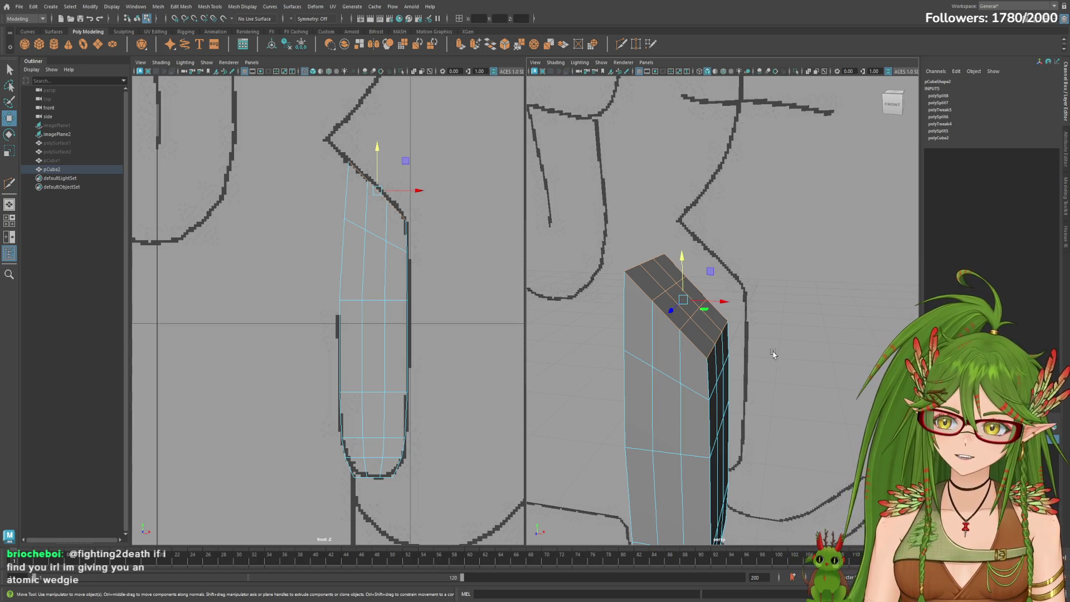
pyautogui.keyDown('alt'); pyautogui.moveTo(766, 354); pyautogui.dragTo(796, 358); pyautogui.keyUp('alt')
pyautogui.moveTo(795, 359)
pyautogui.keyDown('alt'); pyautogui.mouseDown(button='right')
pyautogui.moveTo(735, 354)
pyautogui.moveTo(752, 355)
pyautogui.mouseUp(button='right'); pyautogui.keyUp('alt')
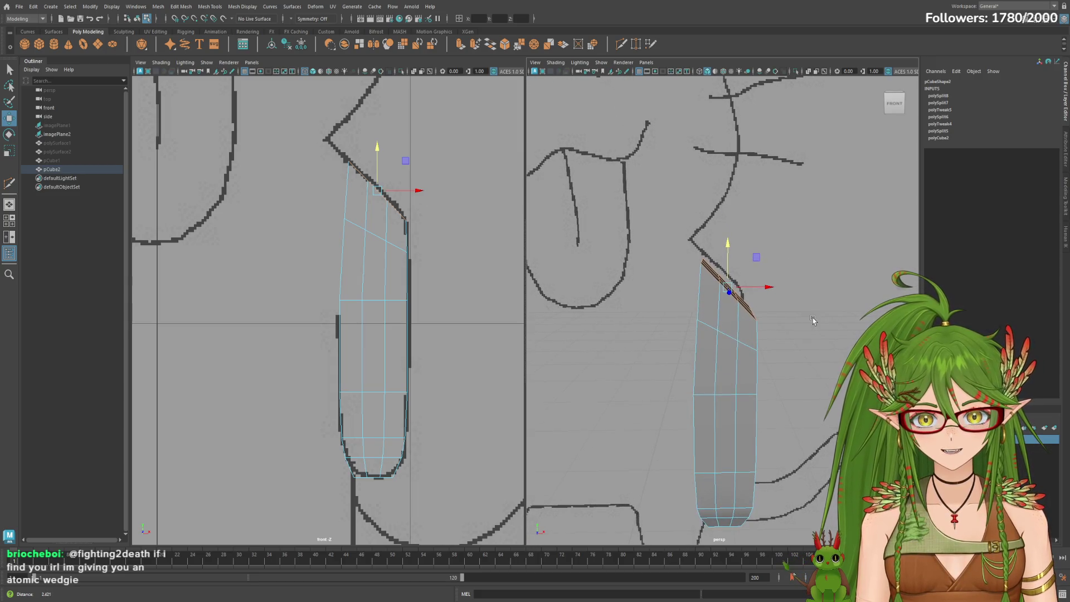
pyautogui.click(54, 160)
pyautogui.press('h')
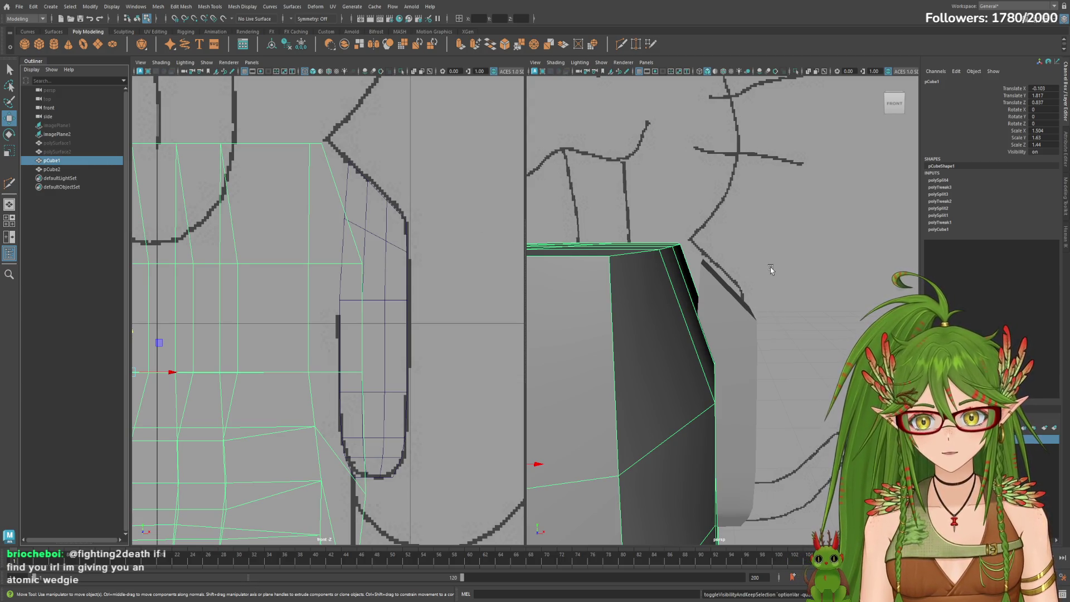
# Move the arm pCube2 outward along Z, trying a slight tilt and then undoing it.
pyautogui.press('f')
pyautogui.keyDown('alt'); pyautogui.moveTo(721, 240); pyautogui.dragTo(704, 284); pyautogui.keyUp('alt')
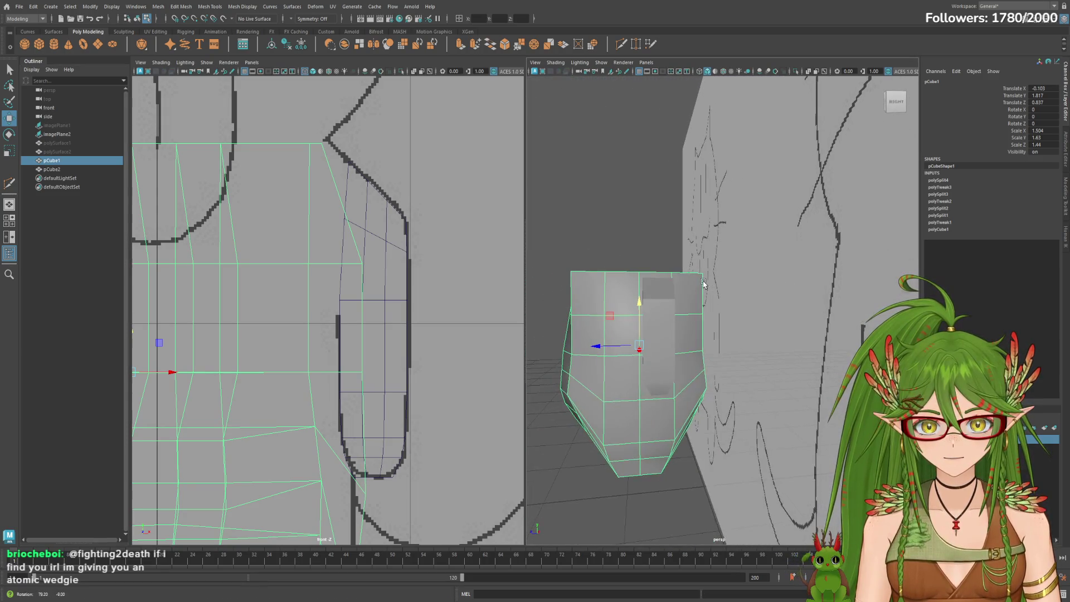
pyautogui.click(72, 169)
pyautogui.moveTo(630, 351)
pyautogui.mouseDown()
pyautogui.moveTo(606, 349)
pyautogui.moveTo(634, 356)
pyautogui.moveTo(639, 344)
pyautogui.mouseUp()
pyautogui.moveTo(639, 344)
pyautogui.keyDown('alt'); pyautogui.mouseDown(button='right')
pyautogui.moveTo(597, 368)
pyautogui.moveTo(609, 381)
pyautogui.moveTo(676, 362)
pyautogui.mouseUp(button='right'); pyautogui.keyUp('alt')
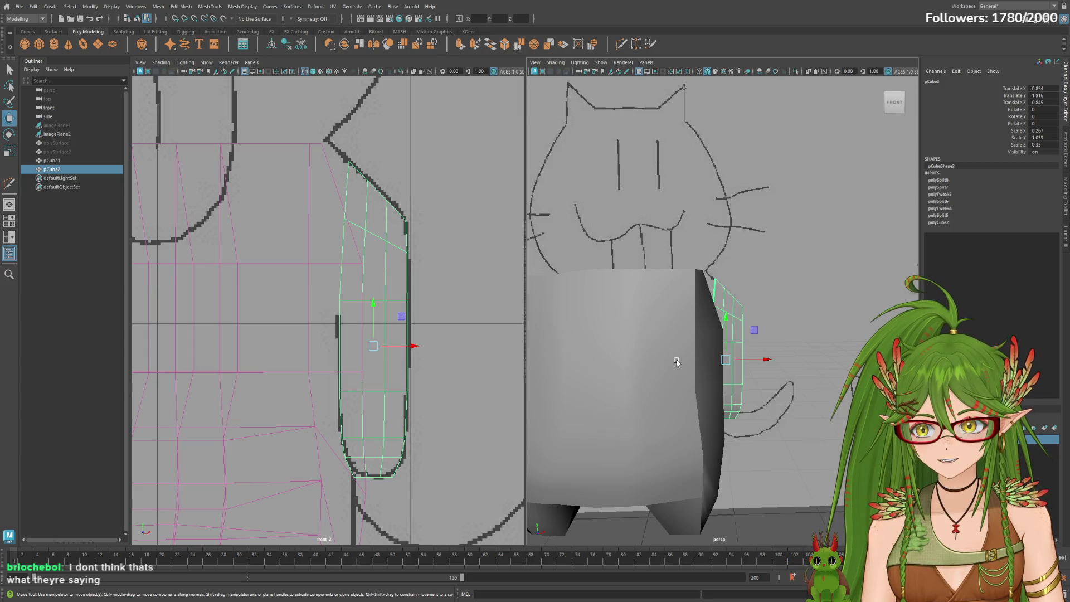
pyautogui.press('e')
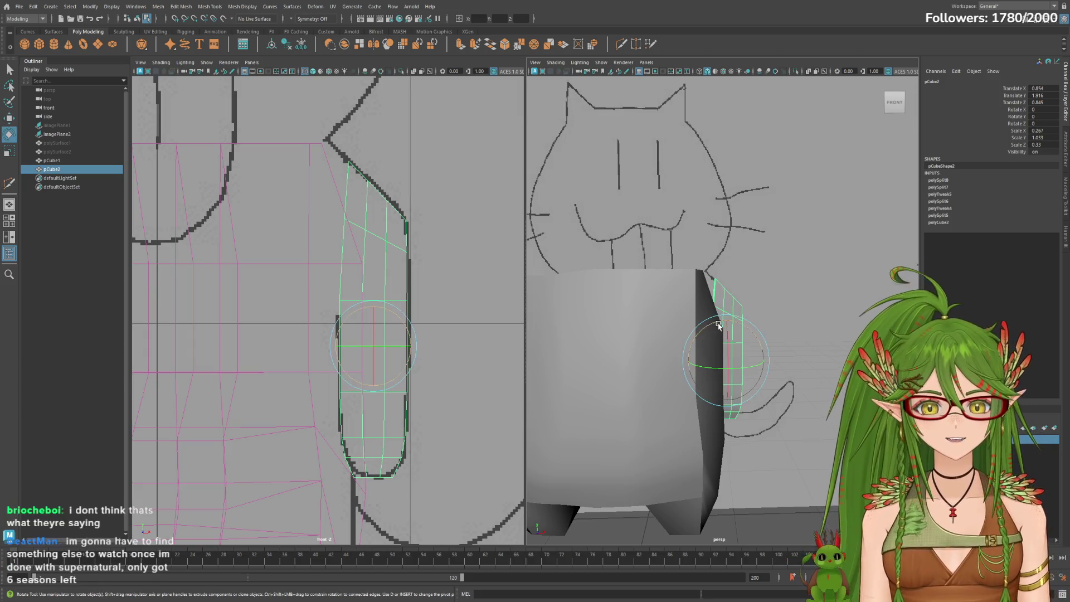
pyautogui.moveTo(718, 324); pyautogui.dragTo(740, 322)
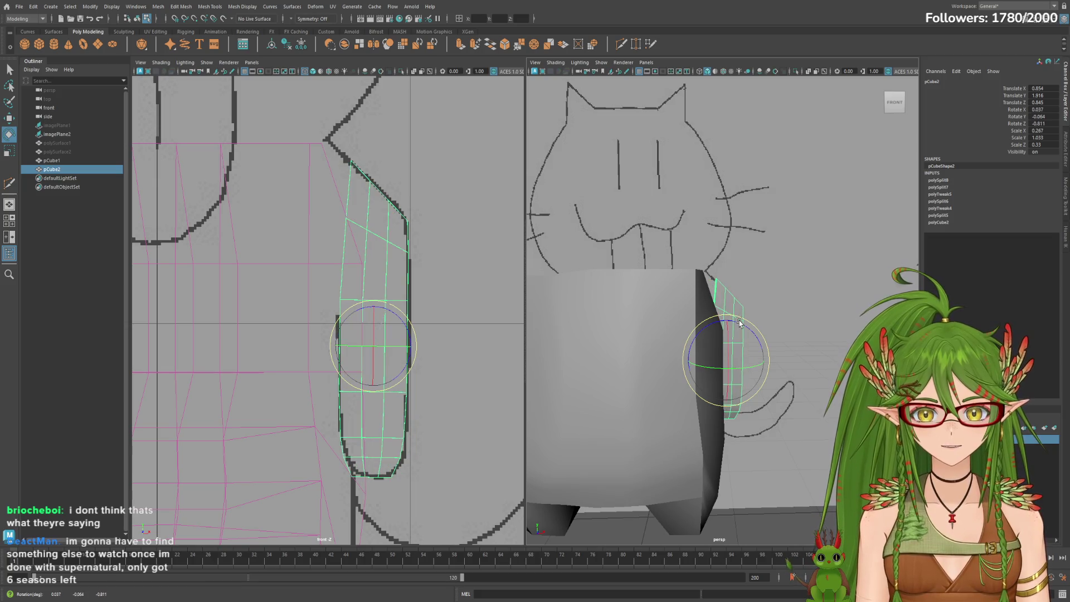
pyautogui.hotkey('ctrl', 'z')
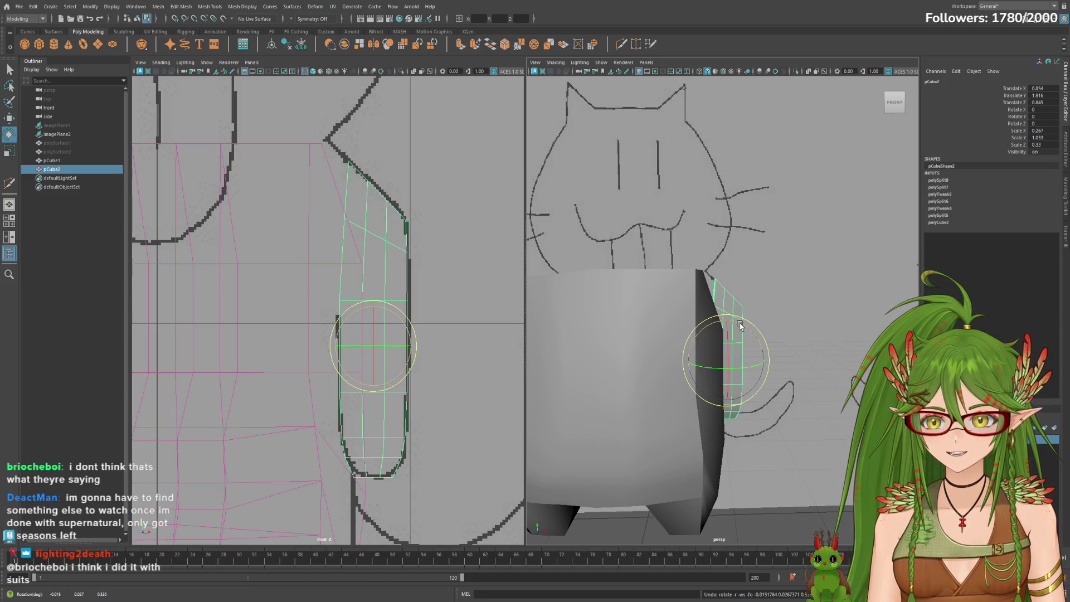
pyautogui.scroll(2, 822, 291)
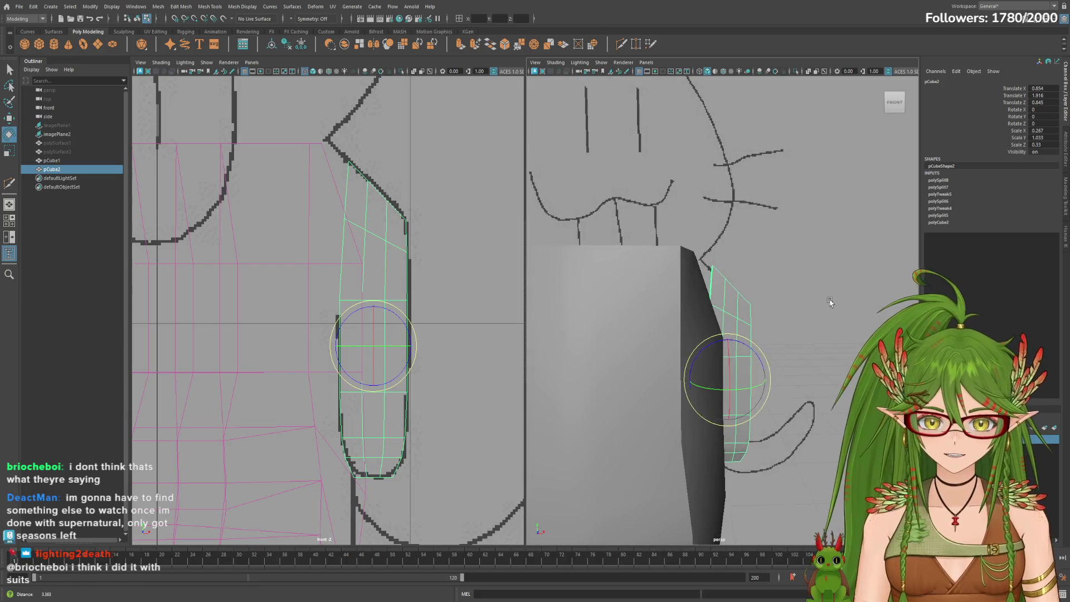
# Set the front view to smooth shaded X-Ray and briefly check the perspective view in wireframe.
pyautogui.click(79, 160)
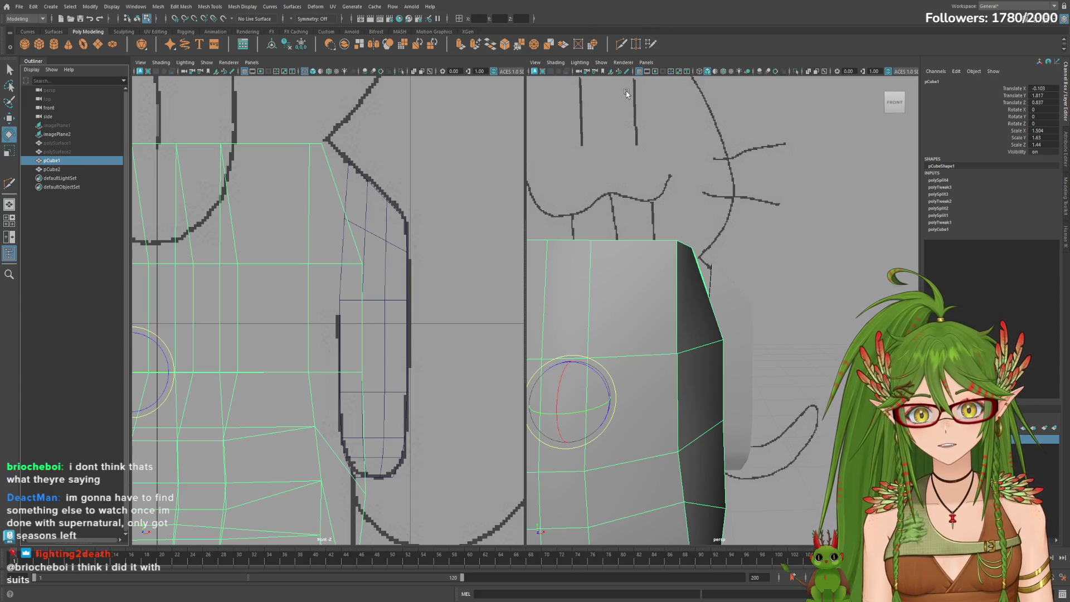
pyautogui.click(314, 73)
pyautogui.hotkey('alt', 'x')
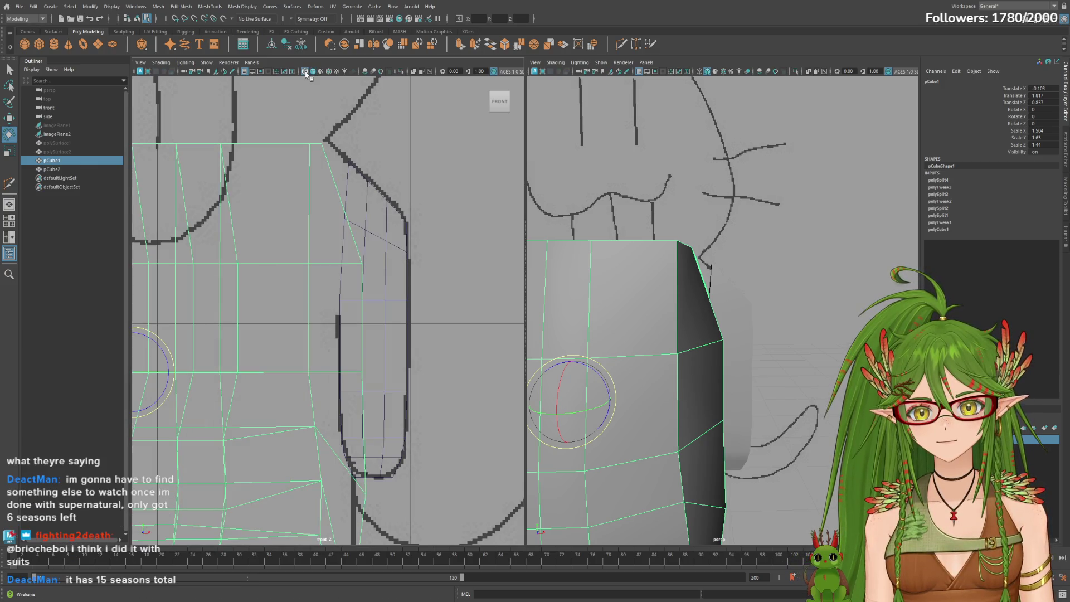
pyautogui.click(698, 73)
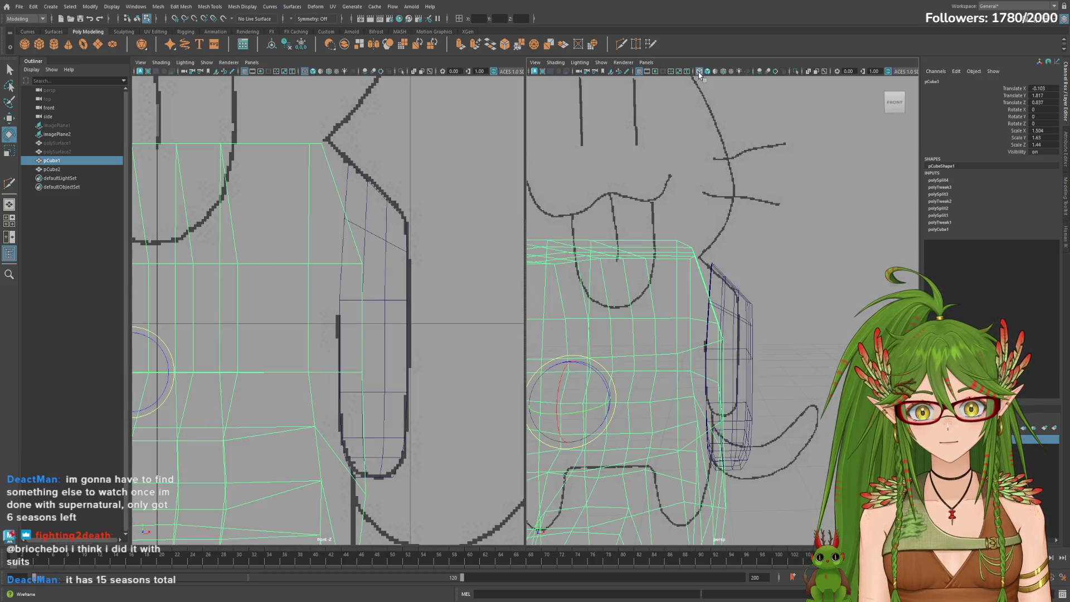
pyautogui.moveTo(657, 268)
pyautogui.keyDown('alt'); pyautogui.mouseDown()
pyautogui.moveTo(636, 262)
pyautogui.moveTo(788, 282)
pyautogui.mouseUp(); pyautogui.keyUp('alt')
pyautogui.click(52, 168)
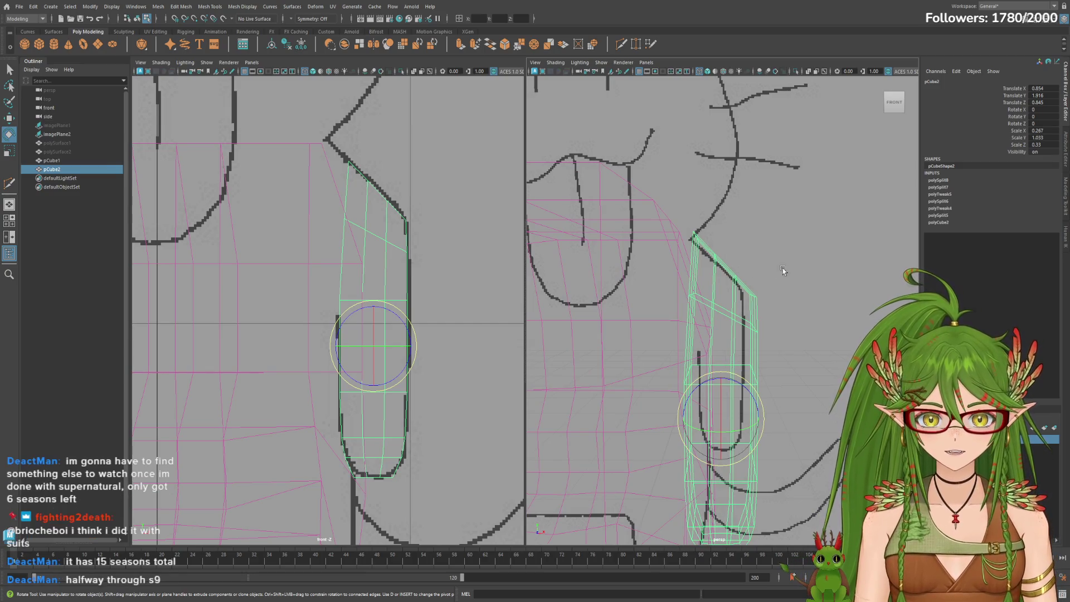
pyautogui.click(707, 72)
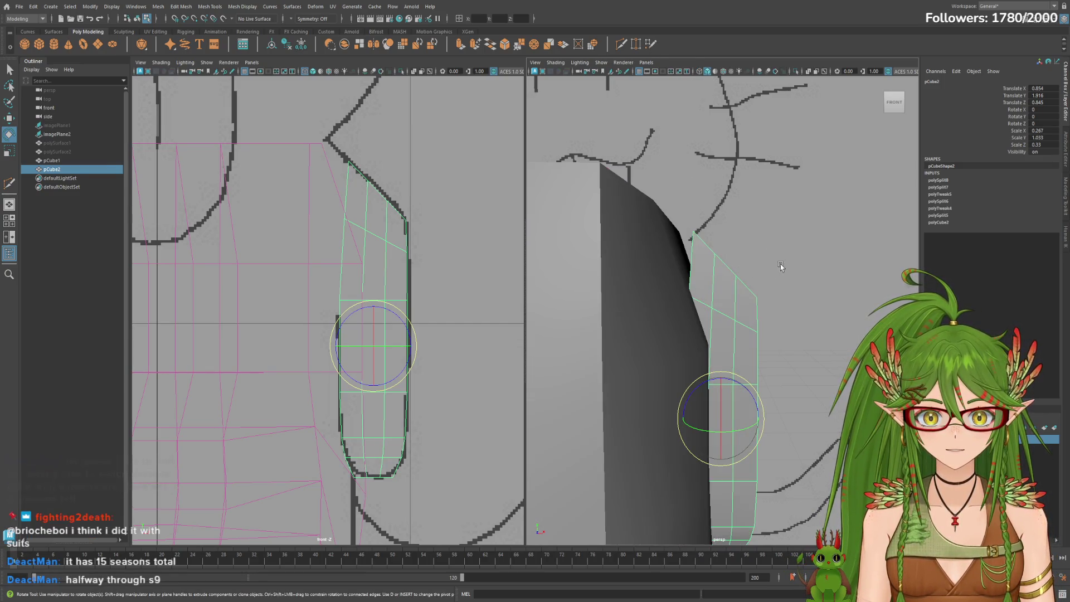
# Compare pCube1's smoothed (3) and blocky (1) previews, then hide the body mesh.
pyautogui.click(84, 161)
pyautogui.press('3')
pyautogui.press('1')
pyautogui.press('3')
pyautogui.press('1')
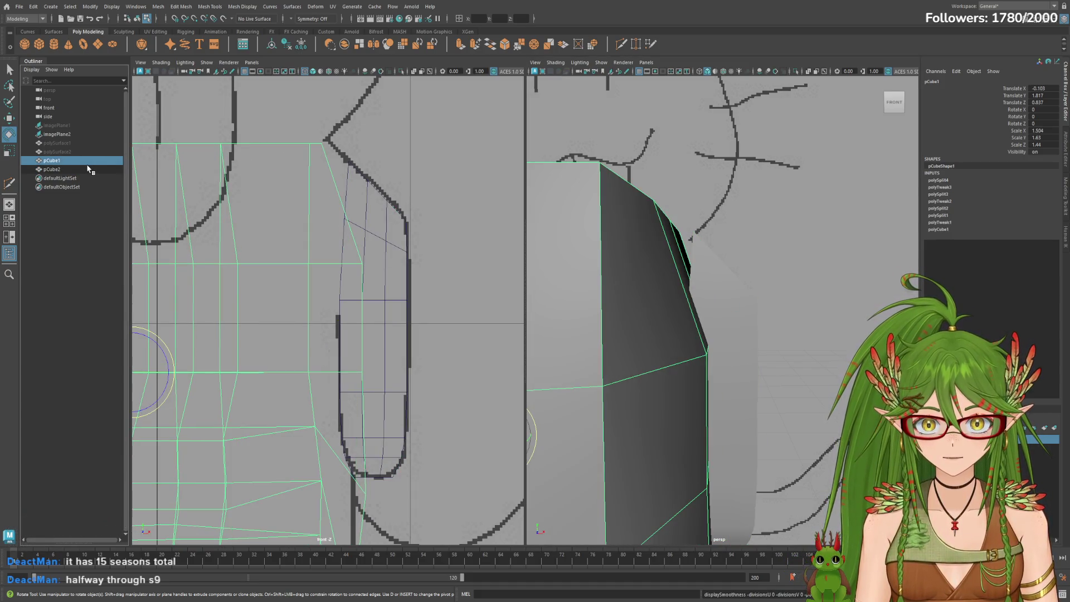
pyautogui.press('3')
pyautogui.press('1')
pyautogui.press('3')
pyautogui.press('1')
pyautogui.press('3')
pyautogui.press('1')
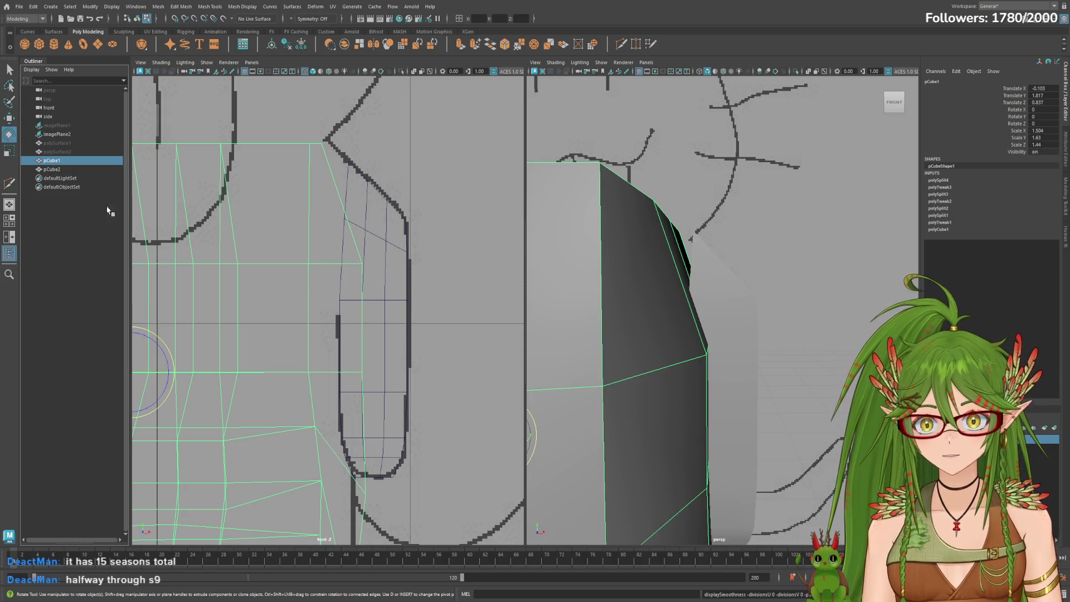
pyautogui.press('h')
pyautogui.press('h')
pyautogui.press('h')
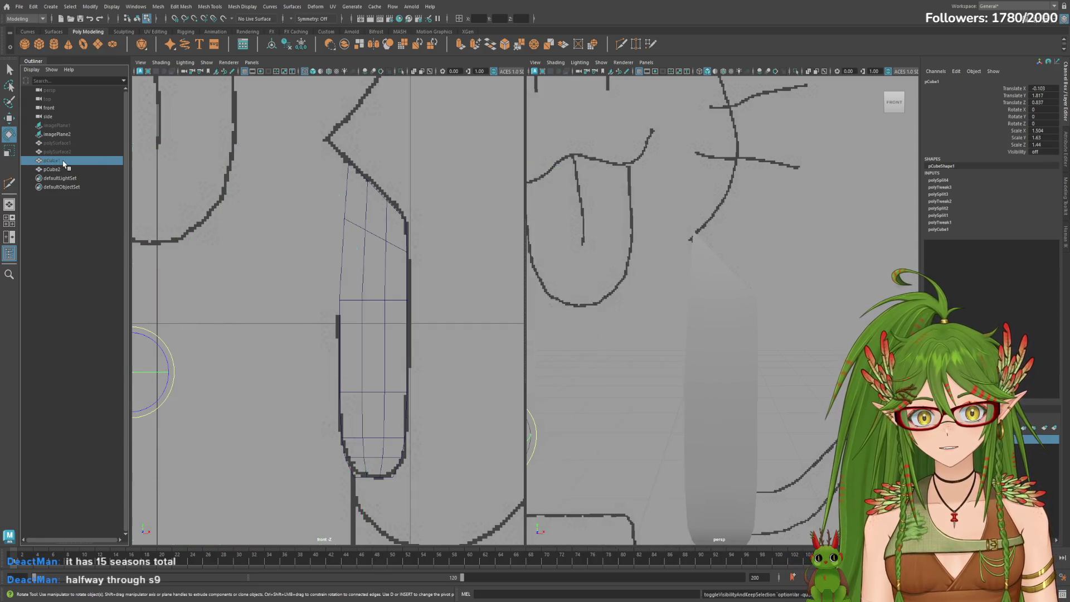
pyautogui.press('h')
# Switch the perspective view to wireframe and select the top end of the arm pCube2.
pyautogui.moveTo(775, 305)
pyautogui.keyDown('alt'); pyautogui.mouseDown()
pyautogui.moveTo(712, 303)
pyautogui.moveTo(781, 309)
pyautogui.mouseUp(); pyautogui.keyUp('alt')
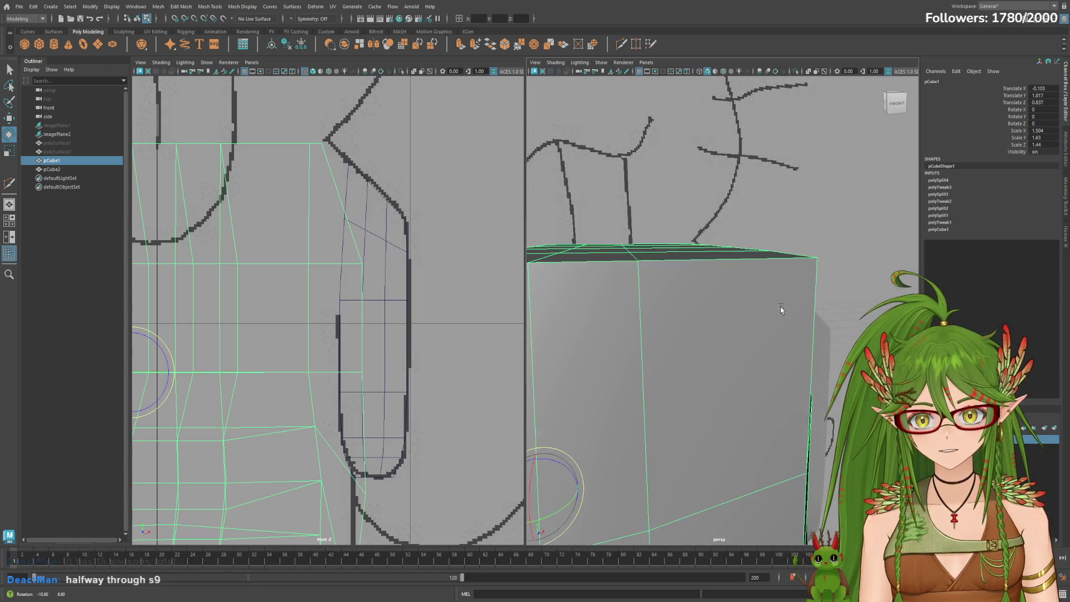
pyautogui.click(56, 170)
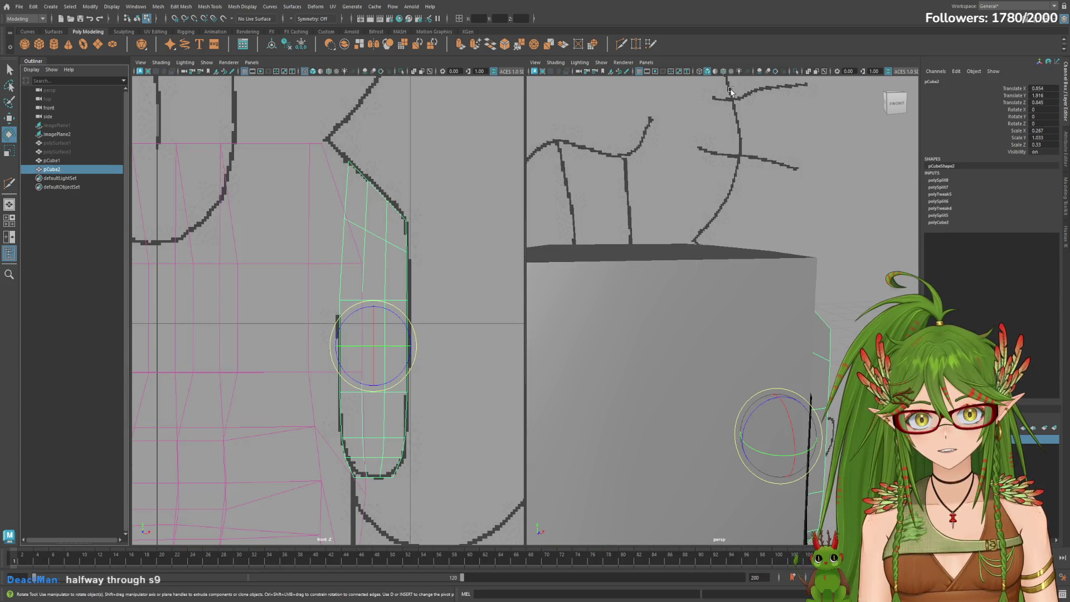
pyautogui.click(355, 306)
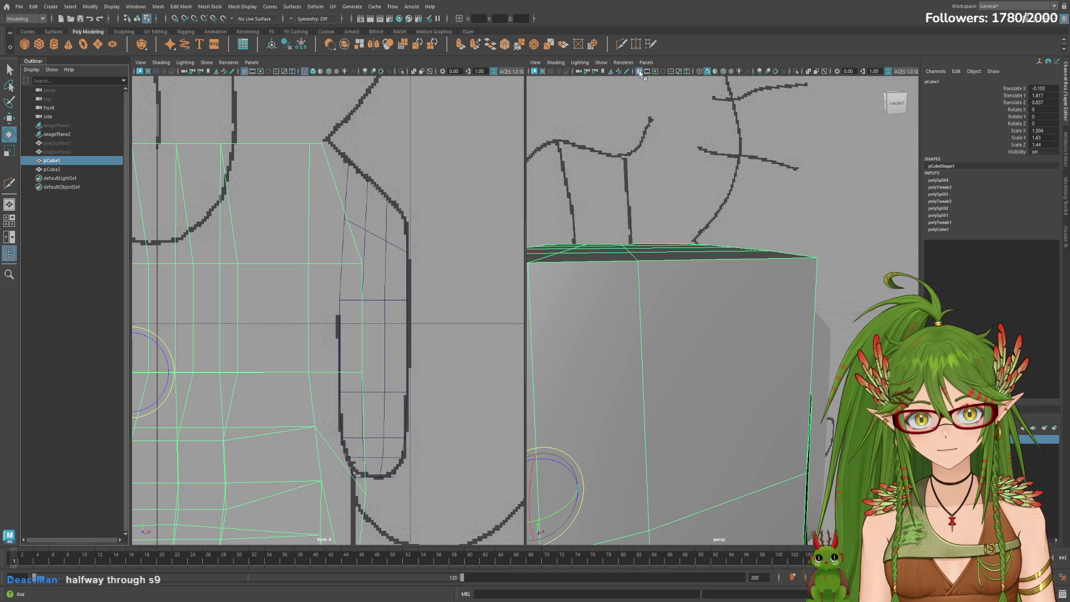
pyautogui.click(700, 72)
pyautogui.keyDown('alt'); pyautogui.moveTo(802, 214); pyautogui.dragTo(775, 219); pyautogui.keyUp('alt')
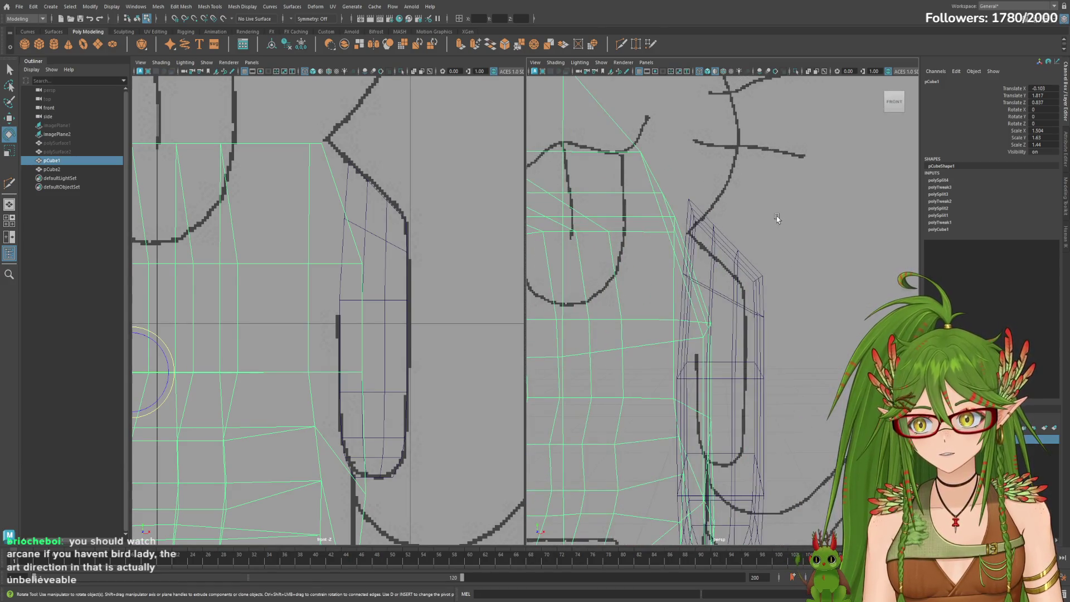
pyautogui.click(52, 169)
pyautogui.moveTo(776, 299)
pyautogui.keyDown('alt'); pyautogui.mouseDown()
pyautogui.moveTo(808, 295)
pyautogui.moveTo(784, 286)
pyautogui.mouseUp(); pyautogui.keyUp('alt')
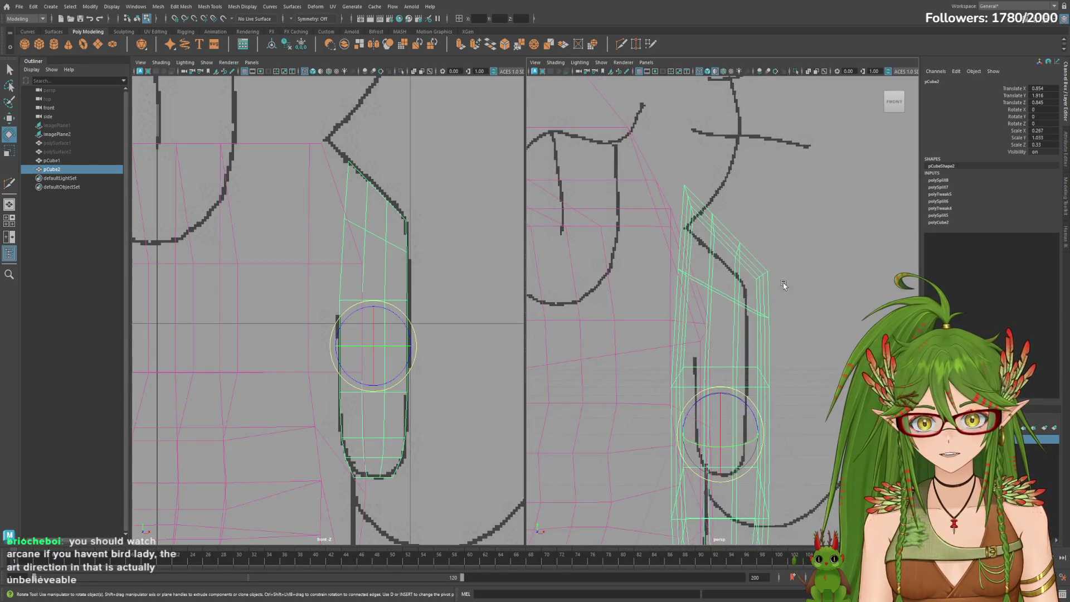
pyautogui.keyDown('alt'); pyautogui.moveTo(784, 285); pyautogui.dragTo(780, 339, button='middle'); pyautogui.keyUp('alt')
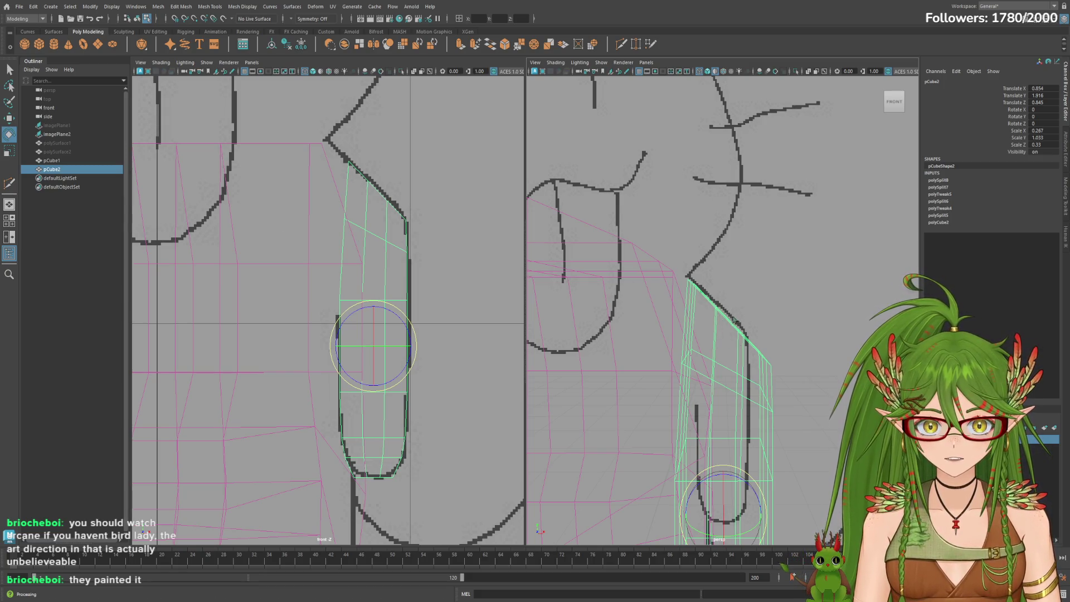
pyautogui.click(721, 321)
pyautogui.moveTo(725, 323)
pyautogui.keyDown('alt'); pyautogui.mouseDown()
pyautogui.moveTo(771, 326)
pyautogui.moveTo(741, 338)
pyautogui.moveTo(758, 252)
pyautogui.moveTo(697, 301)
pyautogui.mouseUp(); pyautogui.keyUp('alt')
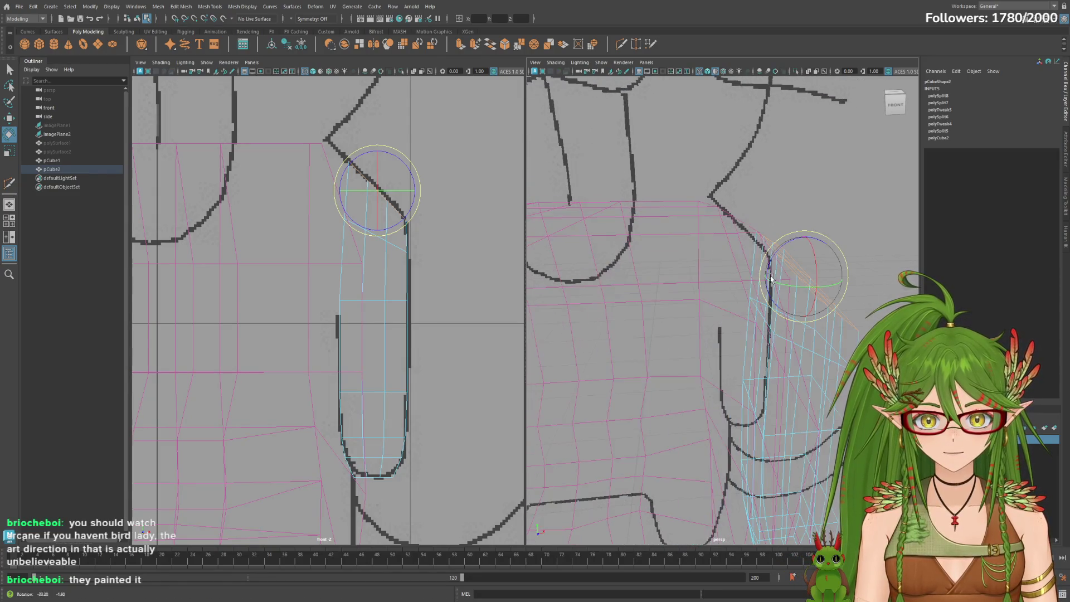
# Make body pCube1 see-through with X-Ray, then select pCube2's top edge loop in edge mode.
pyautogui.click(56, 160)
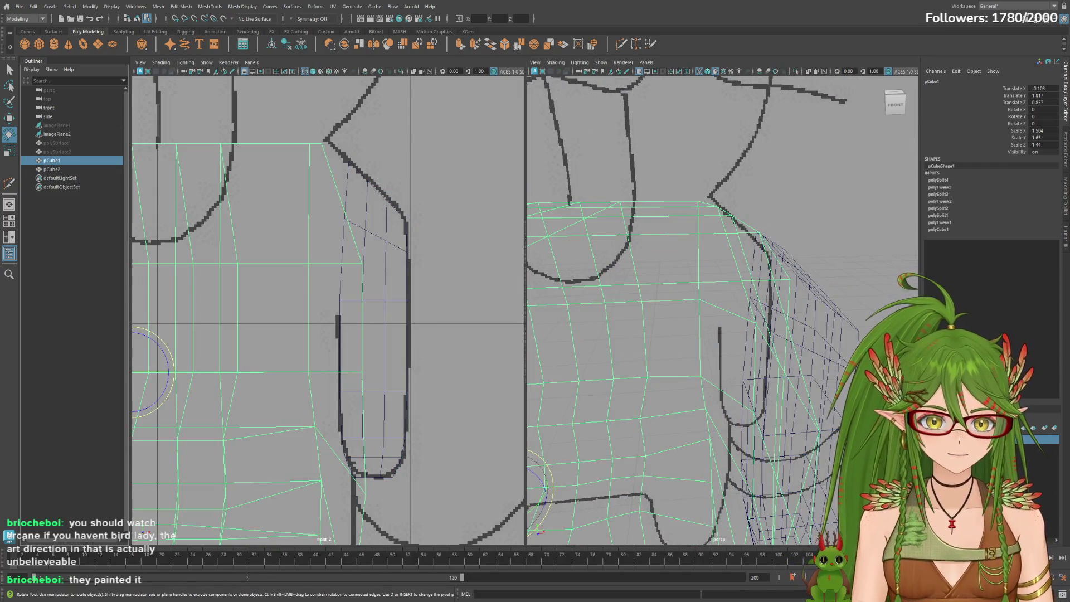
pyautogui.click(709, 73)
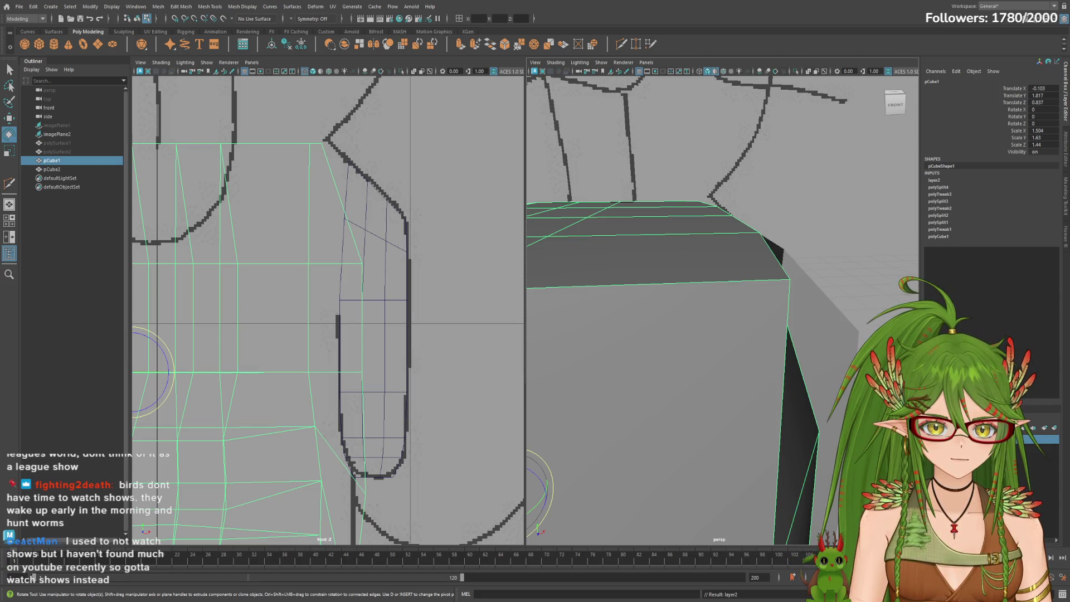
pyautogui.hotkey('alt', 'x')
pyautogui.keyDown('alt'); pyautogui.moveTo(557, 334); pyautogui.dragTo(576, 340); pyautogui.keyUp('alt')
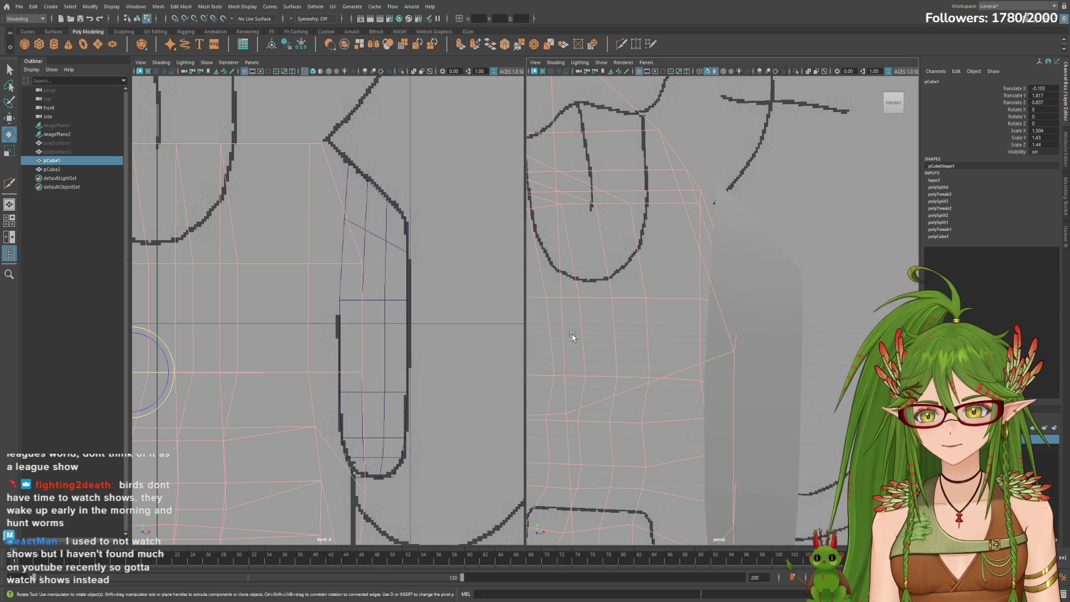
pyautogui.click(55, 169)
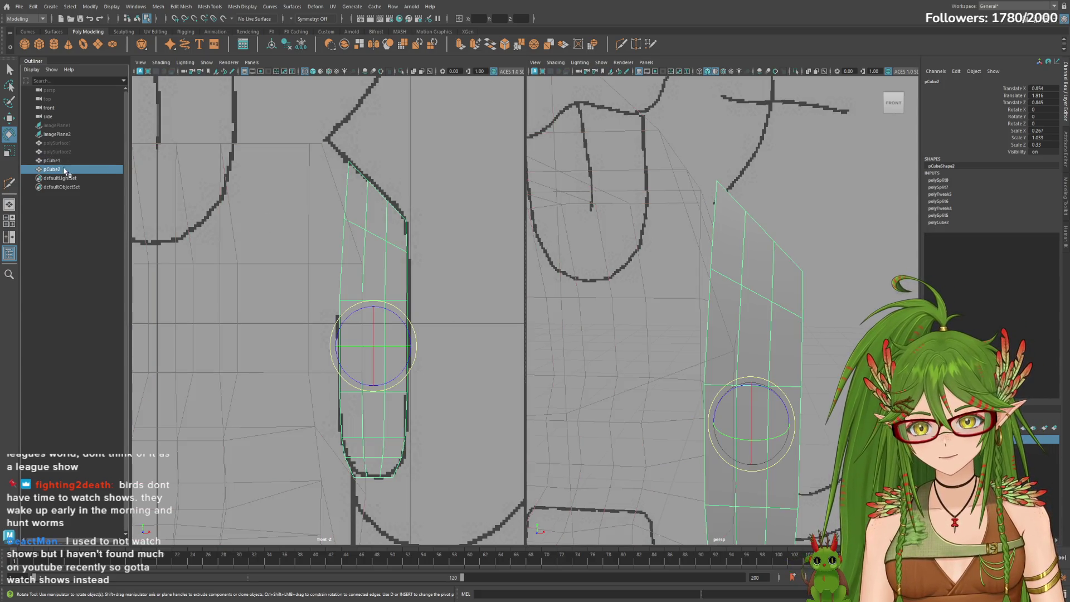
pyautogui.moveTo(658, 302)
pyautogui.keyDown('alt'); pyautogui.mouseDown()
pyautogui.moveTo(644, 315)
pyautogui.moveTo(726, 293)
pyautogui.mouseUp(); pyautogui.keyUp('alt')
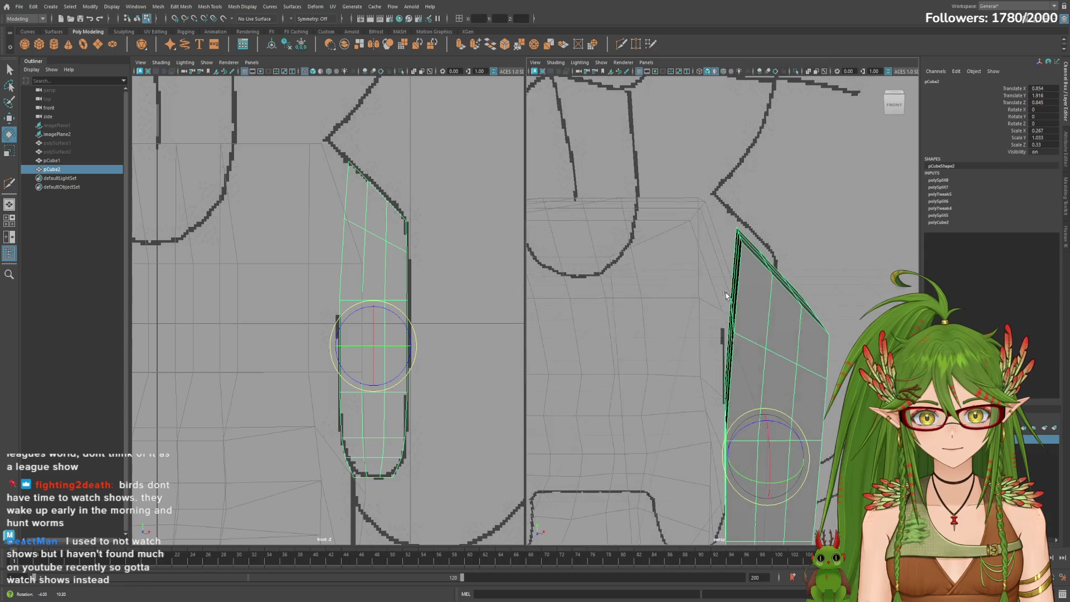
pyautogui.moveTo(808, 298)
pyautogui.keyDown('alt'); pyautogui.mouseDown()
pyautogui.moveTo(727, 240)
pyautogui.moveTo(613, 183)
pyautogui.moveTo(551, 170)
pyautogui.mouseUp(); pyautogui.keyUp('alt')
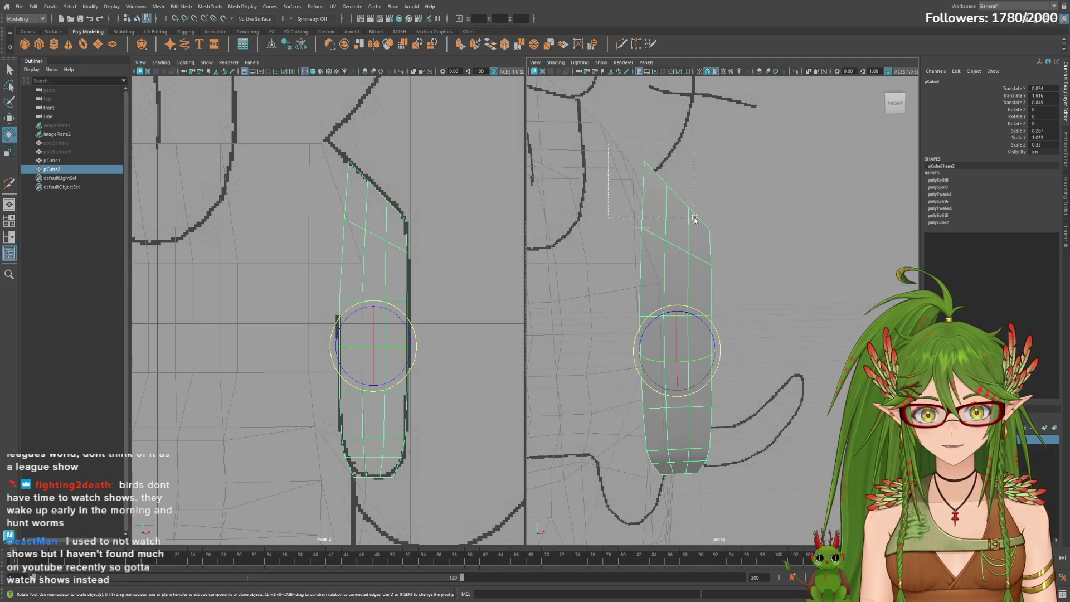
pyautogui.press('F10')
pyautogui.doubleClick(717, 276)
# Add the next edge loop near the arm's top and undo an accidental rotation.
pyautogui.keyDown('alt'); pyautogui.moveTo(718, 277); pyautogui.dragTo(628, 244); pyautogui.keyUp('alt')
pyautogui.doubleClick(596, 202)
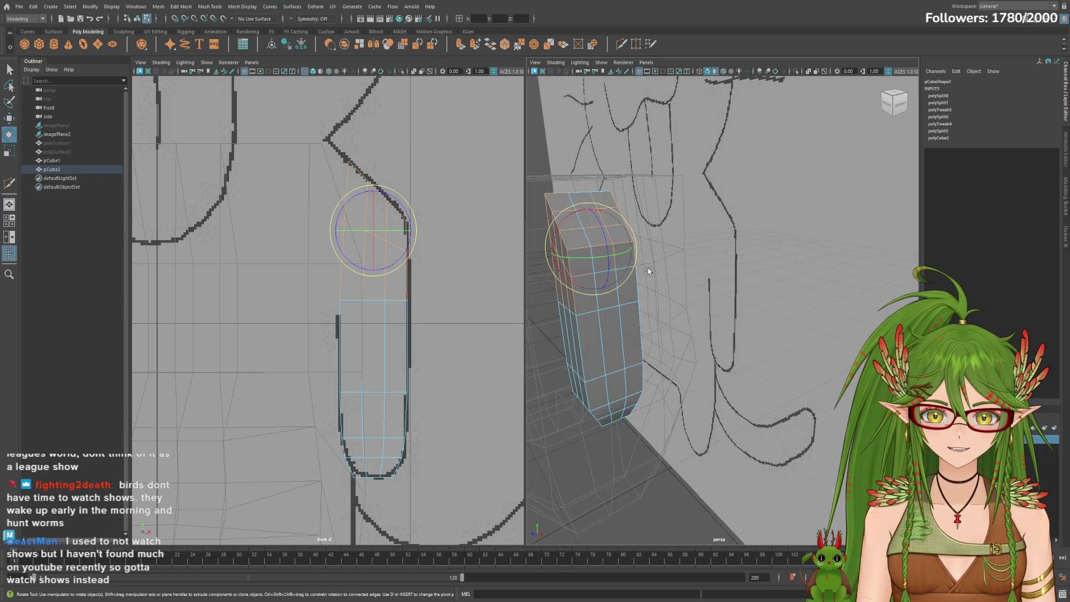
pyautogui.moveTo(630, 299)
pyautogui.keyDown('alt'); pyautogui.mouseDown()
pyautogui.moveTo(795, 310)
pyautogui.moveTo(657, 278)
pyautogui.mouseUp(); pyautogui.keyUp('alt')
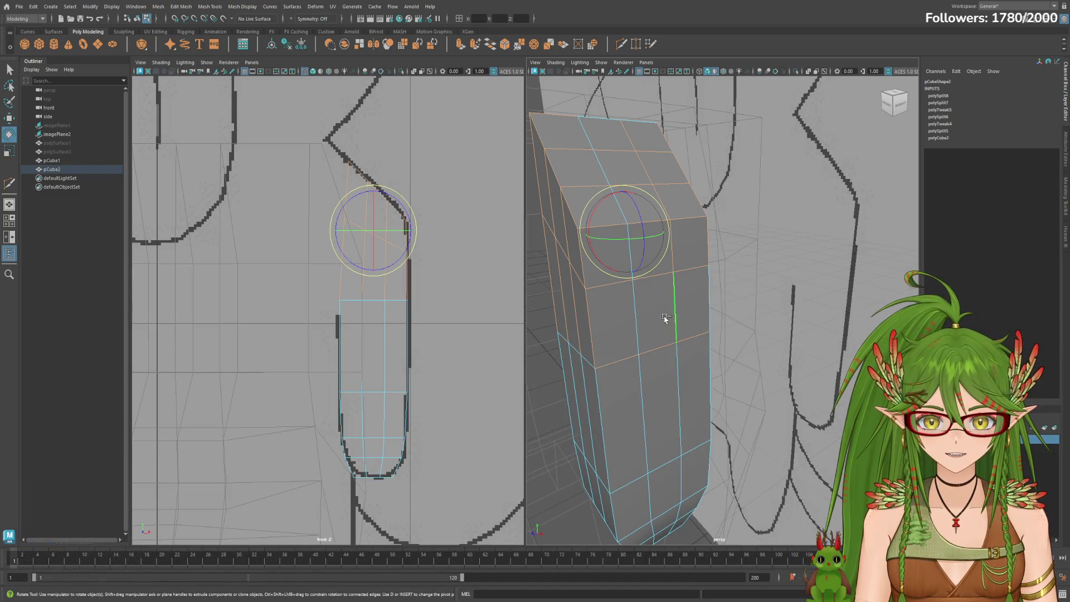
pyautogui.moveTo(684, 200)
pyautogui.keyDown('alt'); pyautogui.mouseDown()
pyautogui.moveTo(657, 269)
pyautogui.moveTo(676, 275)
pyautogui.moveTo(687, 228)
pyautogui.moveTo(676, 222)
pyautogui.moveTo(688, 230)
pyautogui.moveTo(808, 154)
pyautogui.moveTo(852, 284)
pyautogui.moveTo(697, 267)
pyautogui.mouseUp(); pyautogui.keyUp('alt')
pyautogui.hotkey('ctrl', 'z')
# Select an edge on the arm and inspect the arm from front and side views.
pyautogui.moveTo(624, 233)
pyautogui.keyDown('alt'); pyautogui.mouseDown()
pyautogui.moveTo(763, 239)
pyautogui.moveTo(802, 223)
pyautogui.moveTo(818, 181)
pyautogui.moveTo(811, 116)
pyautogui.moveTo(763, 195)
pyautogui.moveTo(784, 206)
pyautogui.moveTo(689, 260)
pyautogui.mouseUp(); pyautogui.keyUp('alt')
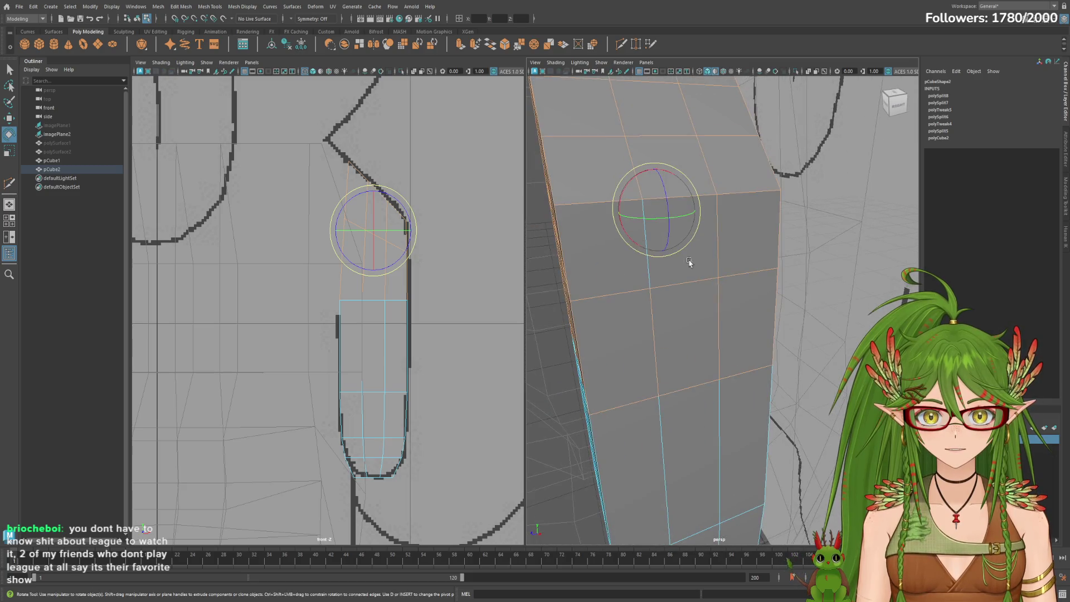
pyautogui.moveTo(800, 276)
pyautogui.keyDown('alt'); pyautogui.mouseDown()
pyautogui.moveTo(704, 273)
pyautogui.moveTo(690, 294)
pyautogui.moveTo(666, 296)
pyautogui.moveTo(680, 293)
pyautogui.moveTo(700, 258)
pyautogui.mouseUp(); pyautogui.keyUp('alt')
pyautogui.moveTo(700, 258)
pyautogui.keyDown('alt'); pyautogui.mouseDown(button='right')
pyautogui.moveTo(831, 232)
pyautogui.moveTo(810, 296)
pyautogui.moveTo(760, 282)
pyautogui.mouseUp(button='right'); pyautogui.keyUp('alt')
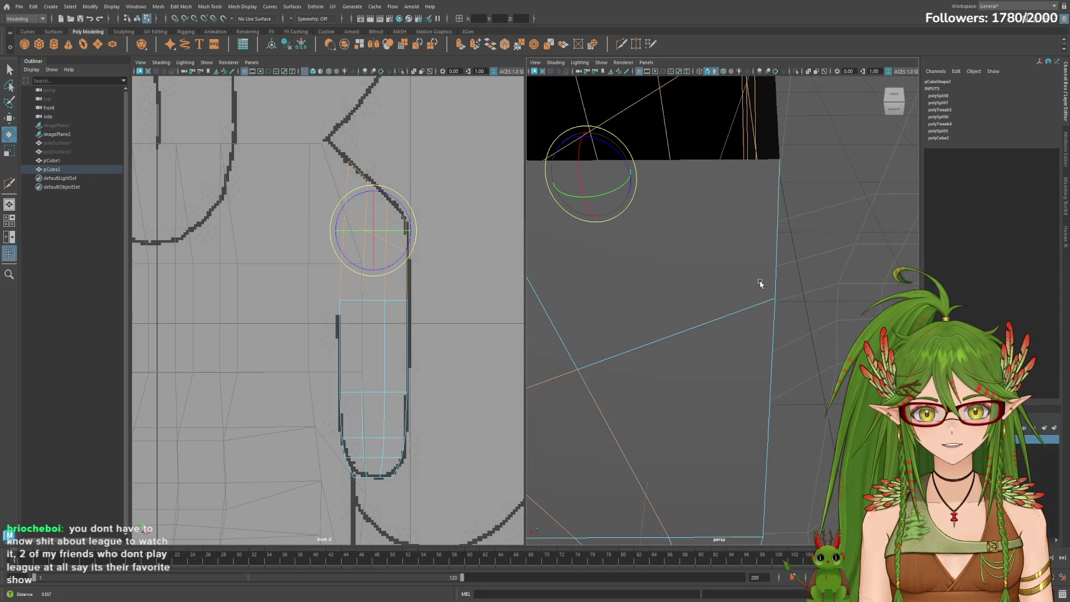
pyautogui.click(728, 321)
pyautogui.keyDown('alt'); pyautogui.moveTo(825, 365); pyautogui.dragTo(708, 356, button='right'); pyautogui.keyUp('alt')
pyautogui.moveTo(673, 357)
pyautogui.keyDown('alt'); pyautogui.mouseDown()
pyautogui.moveTo(627, 307)
pyautogui.moveTo(594, 308)
pyautogui.moveTo(600, 336)
pyautogui.moveTo(795, 290)
pyautogui.mouseUp(); pyautogui.keyUp('alt')
pyautogui.scroll(2, 795, 290)
pyautogui.scroll(3, 796, 290)
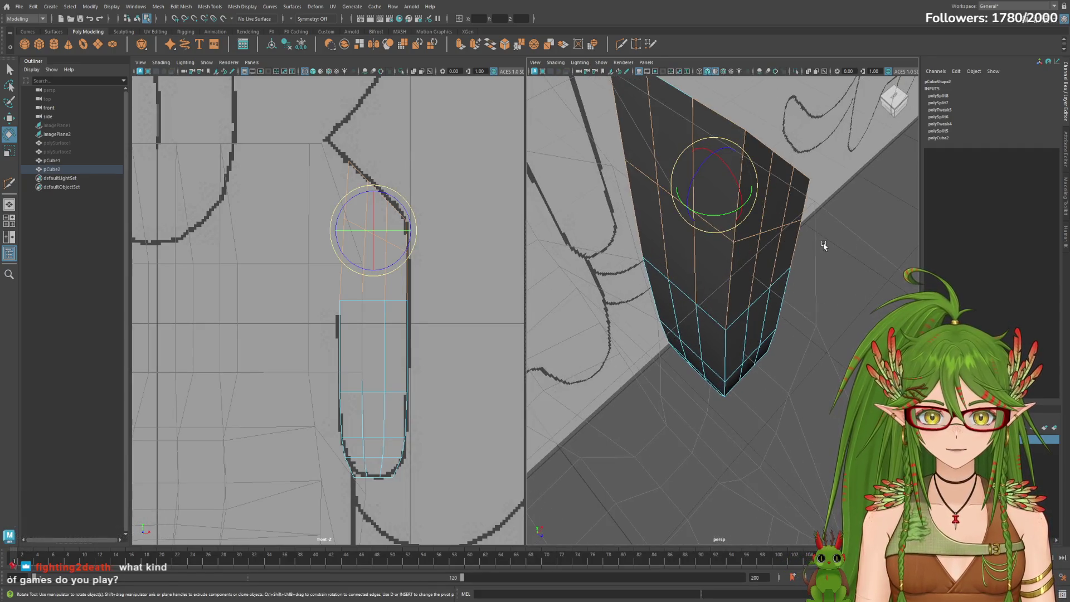
pyautogui.keyDown('alt'); pyautogui.moveTo(688, 213); pyautogui.dragTo(827, 262); pyautogui.keyUp('alt')
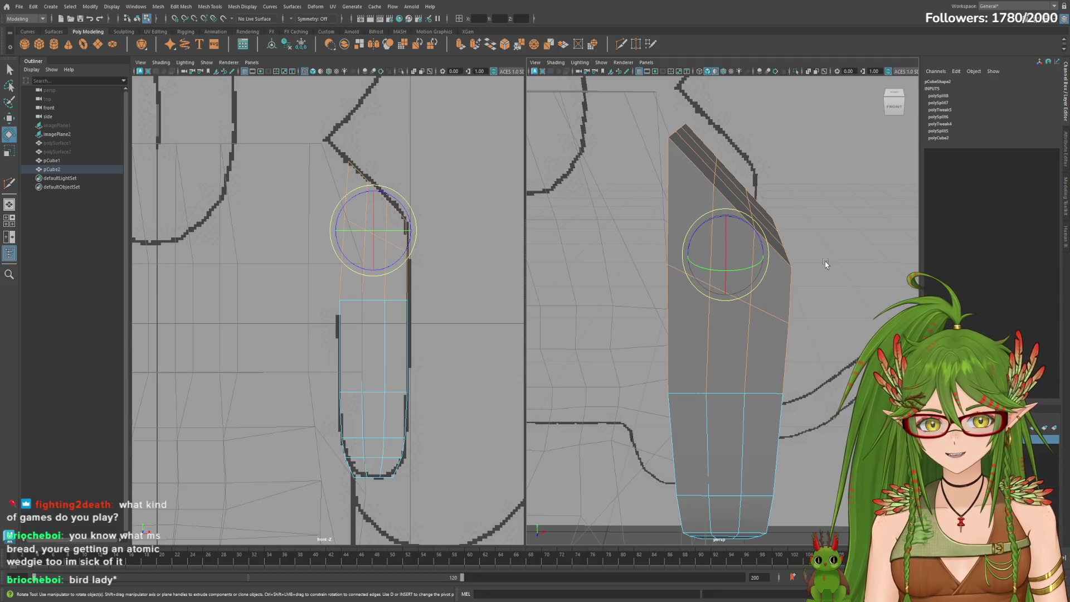
pyautogui.moveTo(832, 207)
pyautogui.keyDown('alt'); pyautogui.mouseDown()
pyautogui.moveTo(812, 210)
pyautogui.moveTo(825, 167)
pyautogui.moveTo(576, 205)
pyautogui.moveTo(768, 216)
pyautogui.moveTo(724, 211)
pyautogui.moveTo(842, 207)
pyautogui.mouseUp(); pyautogui.keyUp('alt')
pyautogui.moveTo(842, 208)
pyautogui.keyDown('alt'); pyautogui.mouseDown(button='right')
pyautogui.moveTo(879, 236)
pyautogui.moveTo(871, 243)
pyautogui.mouseUp(button='right'); pyautogui.keyUp('alt')
pyautogui.moveTo(870, 243)
pyautogui.keyDown('alt'); pyautogui.mouseDown()
pyautogui.moveTo(817, 232)
pyautogui.moveTo(538, 240)
pyautogui.moveTo(410, 228)
pyautogui.moveTo(454, 223)
pyautogui.moveTo(511, 246)
pyautogui.moveTo(508, 231)
pyautogui.moveTo(444, 218)
pyautogui.moveTo(585, 258)
pyautogui.moveTo(768, 279)
pyautogui.moveTo(784, 291)
pyautogui.moveTo(724, 312)
pyautogui.moveTo(668, 301)
pyautogui.moveTo(613, 268)
pyautogui.moveTo(640, 306)
pyautogui.moveTo(737, 306)
pyautogui.moveTo(723, 294)
pyautogui.mouseUp(); pyautogui.keyUp('alt')
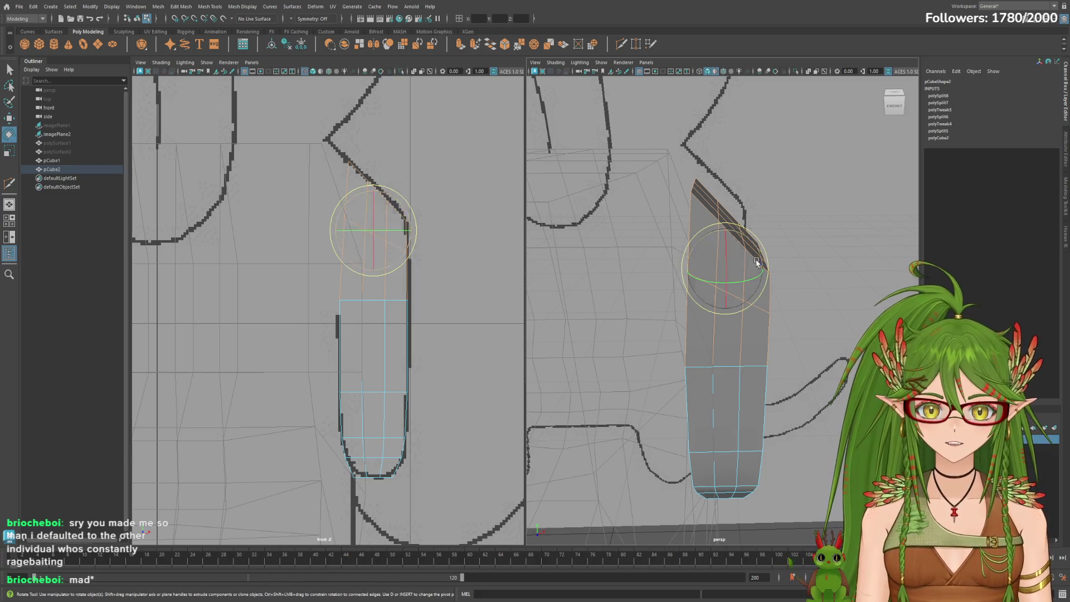
pyautogui.press('r')
pyautogui.moveTo(758, 270); pyautogui.dragTo(762, 274)
pyautogui.press('w')
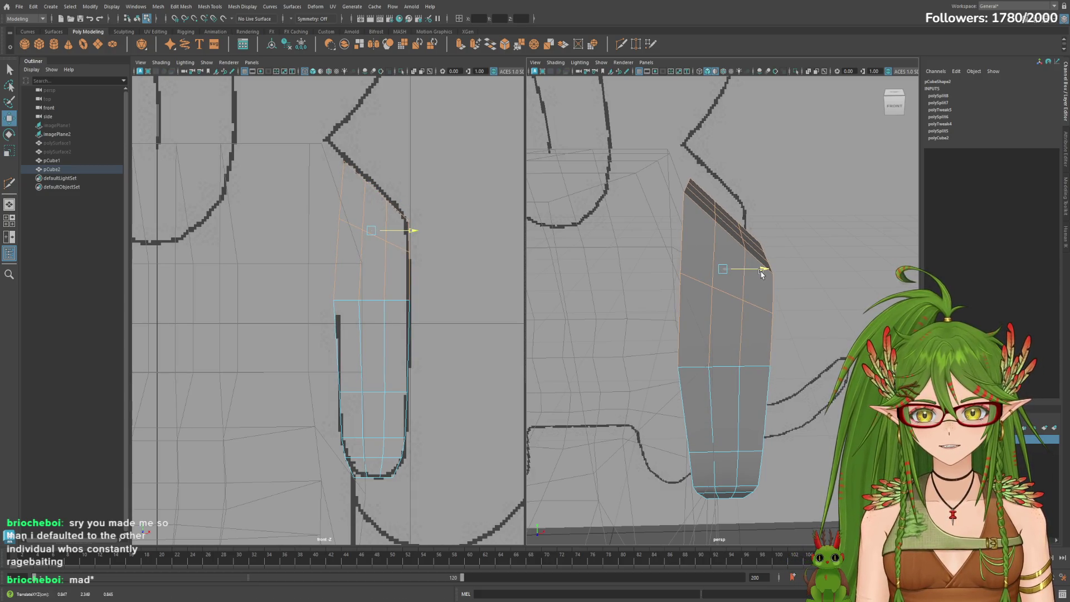
pyautogui.press('e')
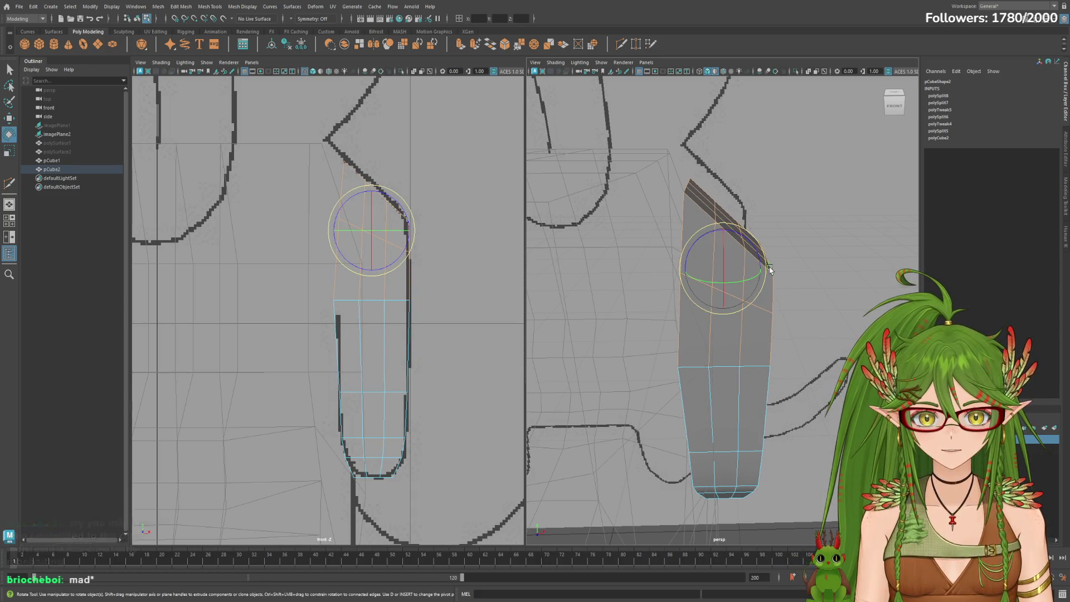
pyautogui.press('r')
pyautogui.moveTo(825, 255)
pyautogui.keyDown('alt'); pyautogui.mouseDown()
pyautogui.moveTo(803, 262)
pyautogui.moveTo(836, 259)
pyautogui.moveTo(819, 250)
pyautogui.mouseUp(); pyautogui.keyUp('alt')
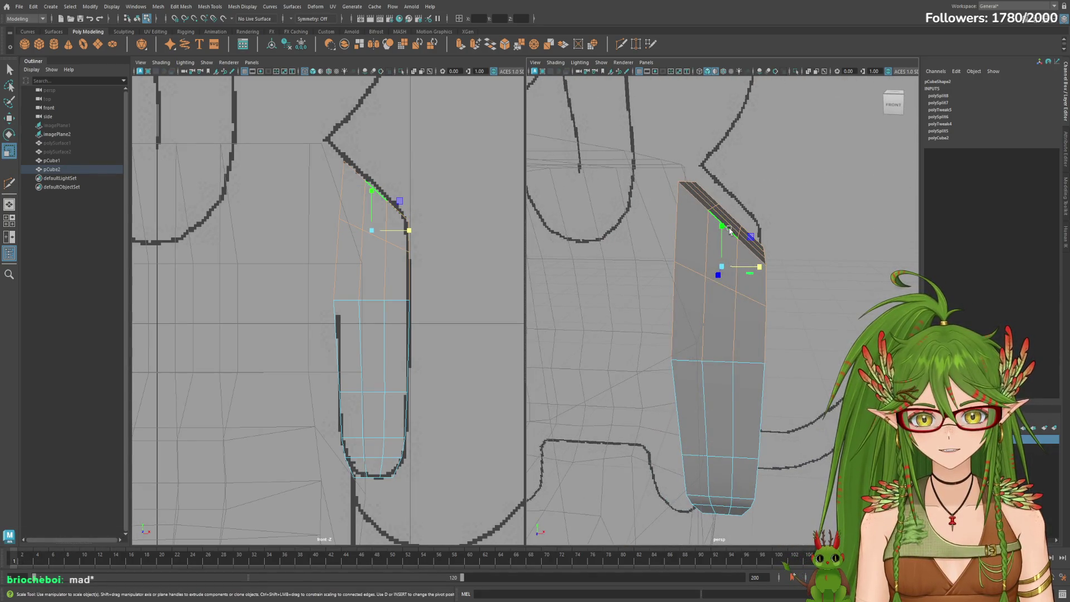
pyautogui.press('w')
pyautogui.moveTo(721, 230); pyautogui.dragTo(722, 229)
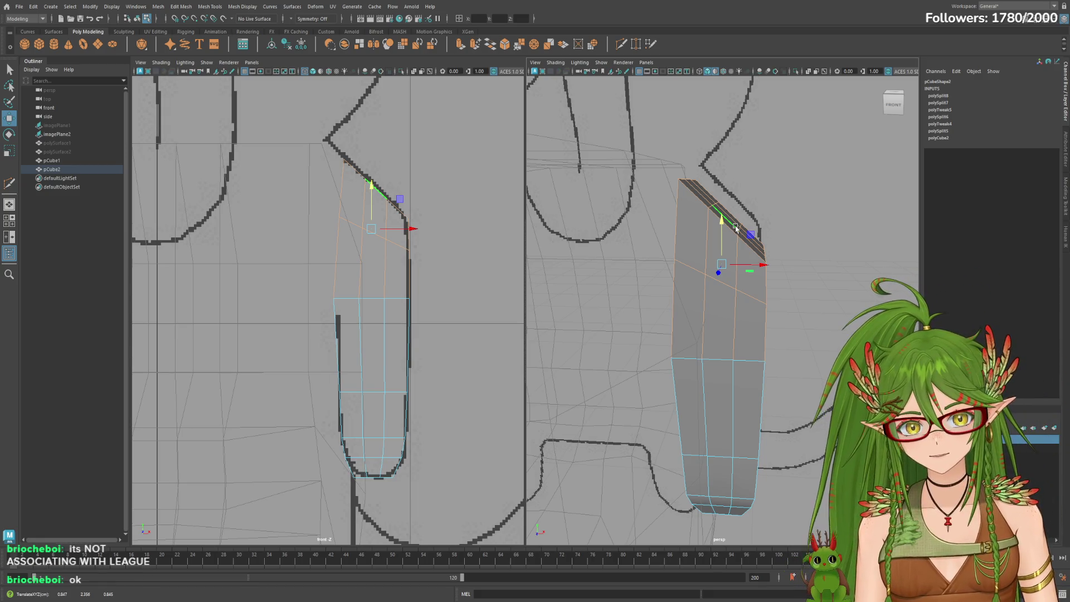
pyautogui.press('F6')
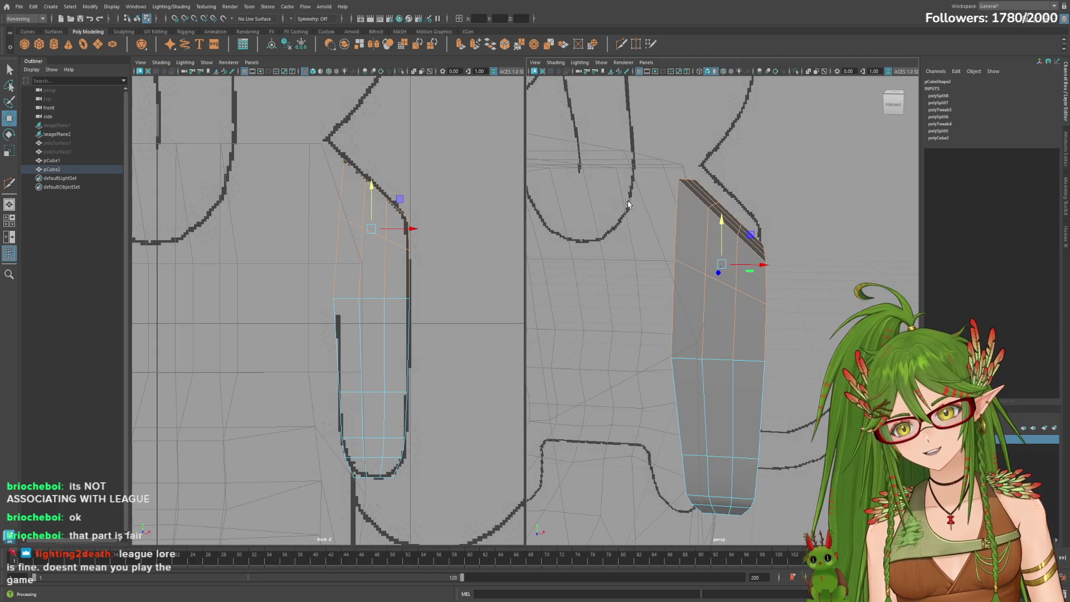
pyautogui.keyDown('alt'); pyautogui.moveTo(581, 211); pyautogui.dragTo(601, 214); pyautogui.keyUp('alt')
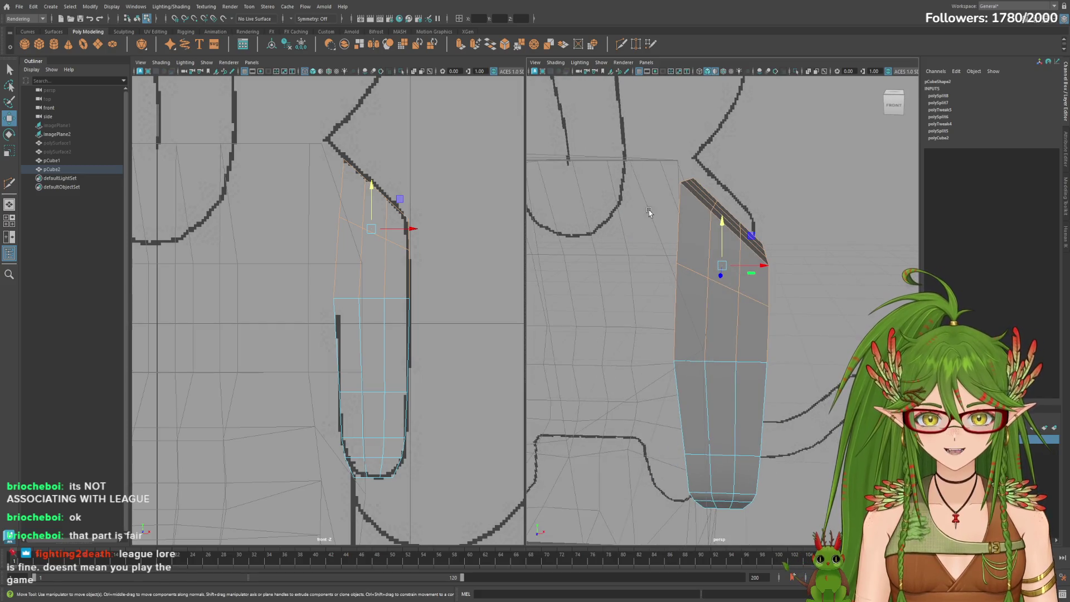
pyautogui.moveTo(639, 147); pyautogui.dragTo(705, 201)
pyautogui.click(642, 165)
pyautogui.hotkey('ctrl', 'z')
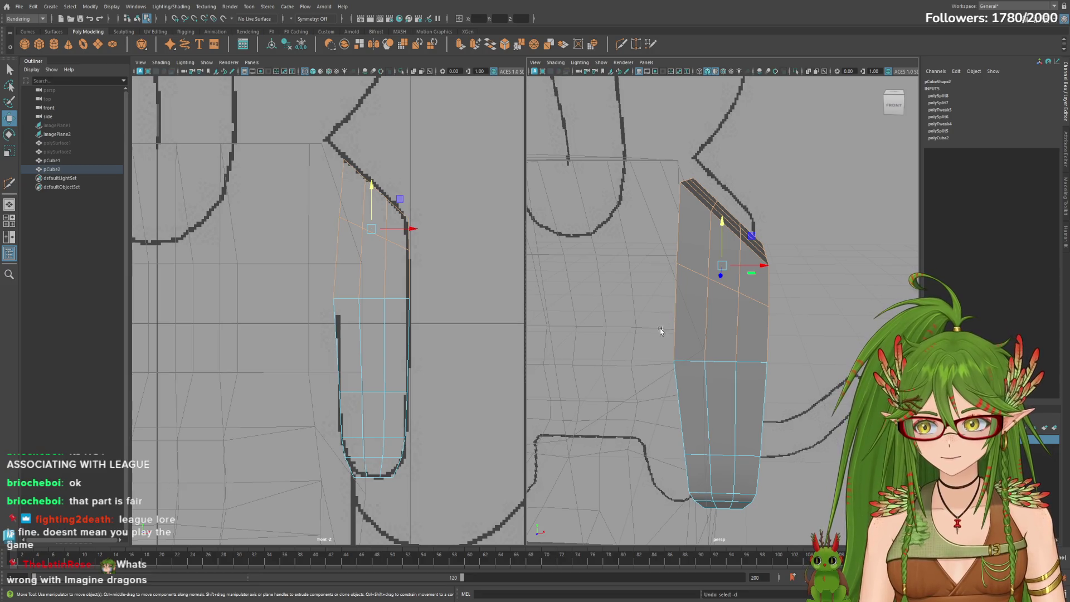
pyautogui.moveTo(663, 335)
pyautogui.mouseDown()
pyautogui.moveTo(744, 337)
pyautogui.moveTo(772, 351)
pyautogui.moveTo(691, 326)
pyautogui.moveTo(749, 357)
pyautogui.mouseUp()
pyautogui.moveTo(750, 357)
pyautogui.keyDown('alt'); pyautogui.mouseDown()
pyautogui.moveTo(761, 341)
pyautogui.moveTo(688, 326)
pyautogui.mouseUp(); pyautogui.keyUp('alt')
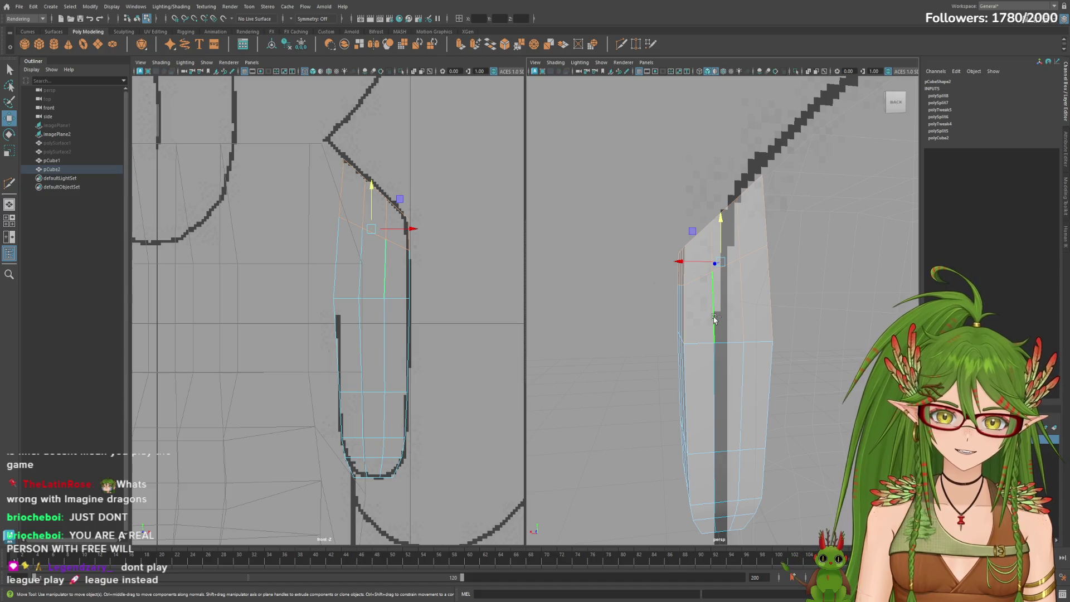
pyautogui.moveTo(711, 318)
pyautogui.keyDown('alt'); pyautogui.mouseDown()
pyautogui.moveTo(776, 311)
pyautogui.moveTo(685, 315)
pyautogui.moveTo(731, 310)
pyautogui.moveTo(718, 306)
pyautogui.mouseUp(); pyautogui.keyUp('alt')
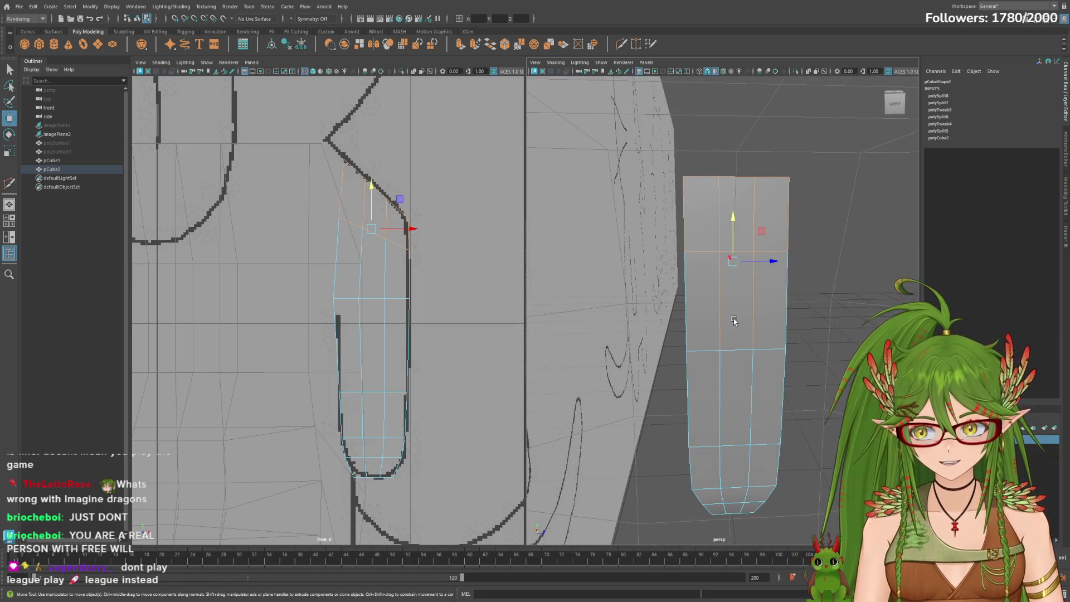
pyautogui.click(731, 322)
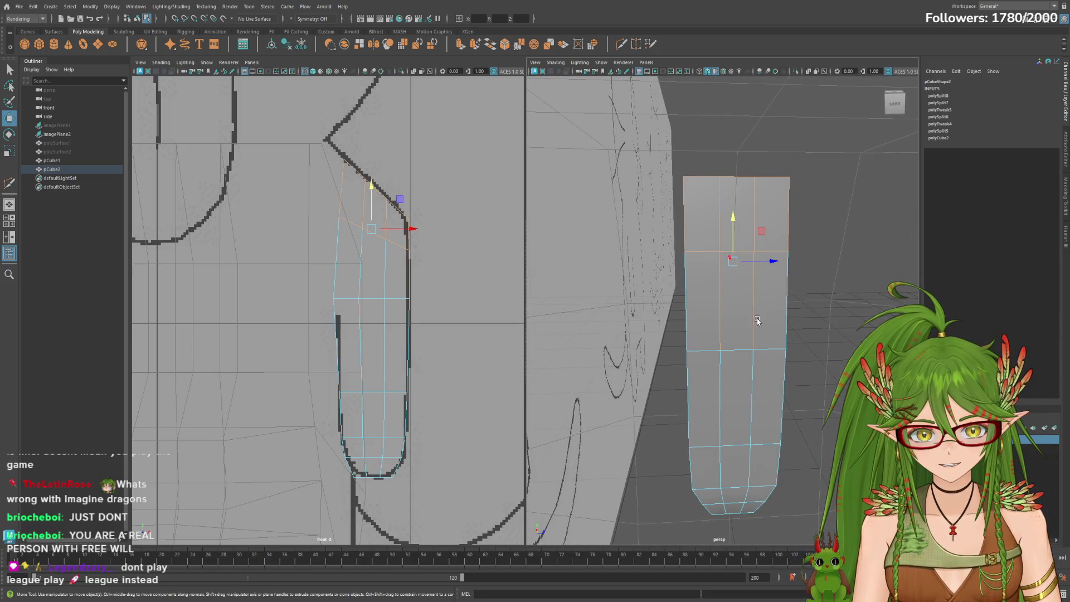
pyautogui.click(758, 289)
pyautogui.keyDown('alt'); pyautogui.moveTo(758, 289); pyautogui.dragTo(713, 315); pyautogui.keyUp('alt')
# Scale the arm's top components up slightly and raise the top vertices a little.
pyautogui.press('e')
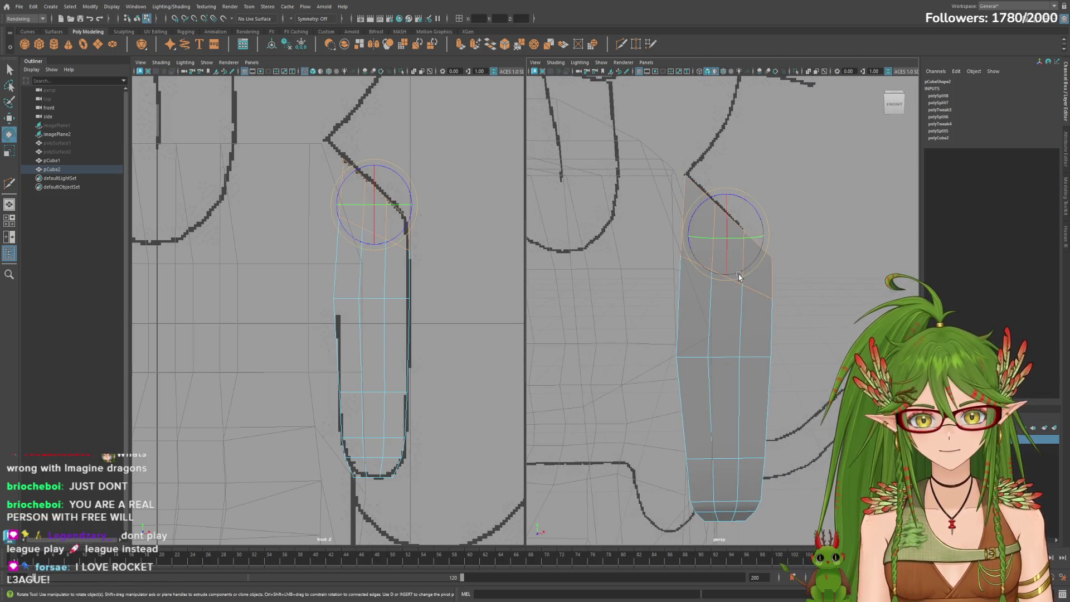
pyautogui.press('r')
pyautogui.moveTo(757, 238); pyautogui.dragTo(761, 240)
pyautogui.press('w')
pyautogui.press('e')
pyautogui.press('r')
pyautogui.press('w')
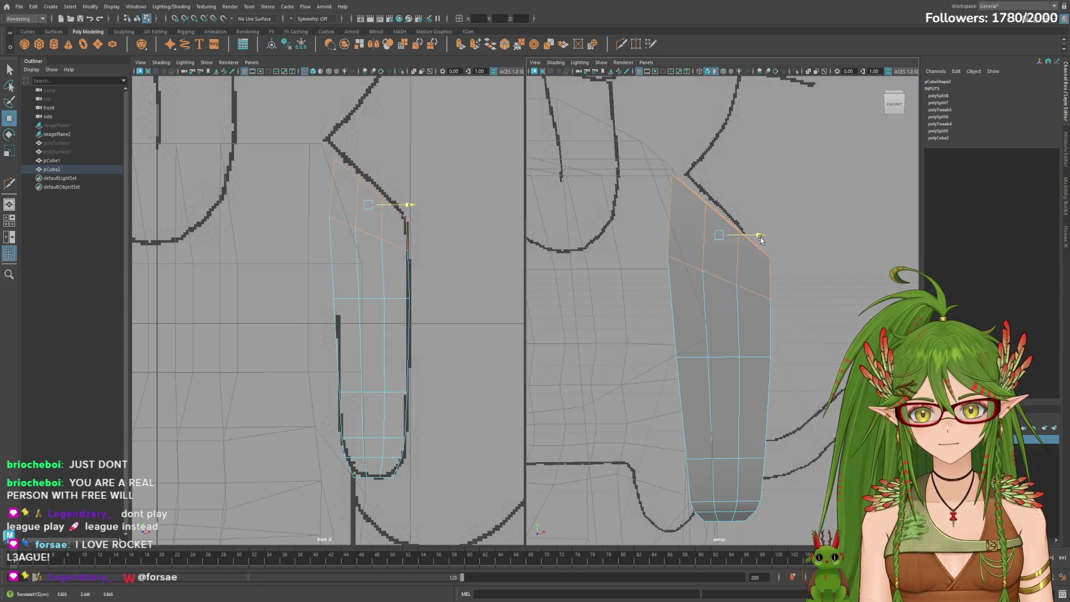
pyautogui.moveTo(718, 193); pyautogui.dragTo(719, 186)
# Widen the arm's top faces sideways in X to follow the shoulder outline.
pyautogui.press('r')
pyautogui.press('w')
pyautogui.press('r')
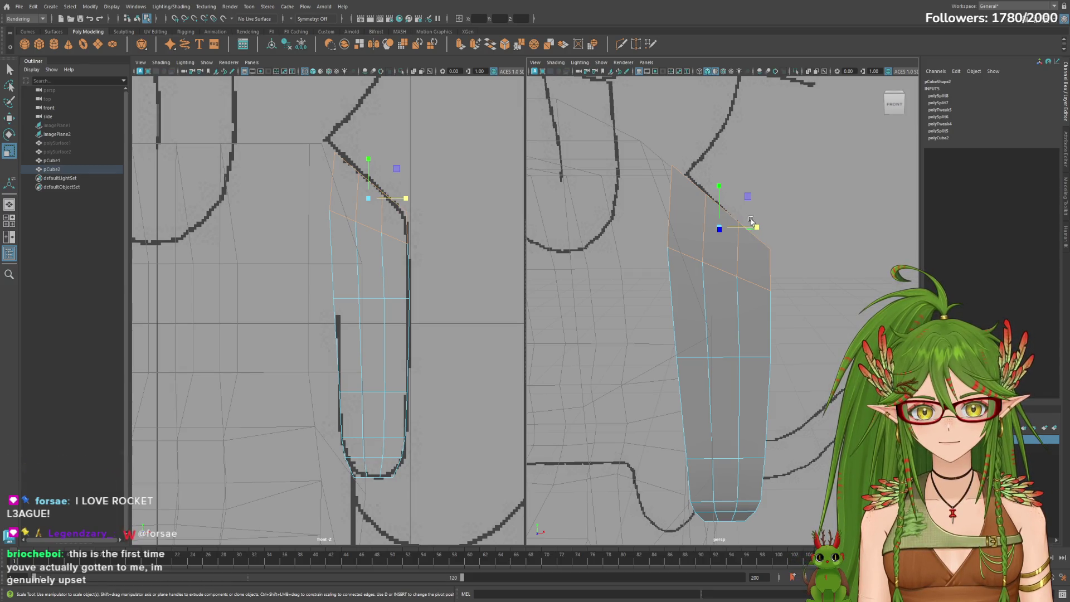
pyautogui.press('e')
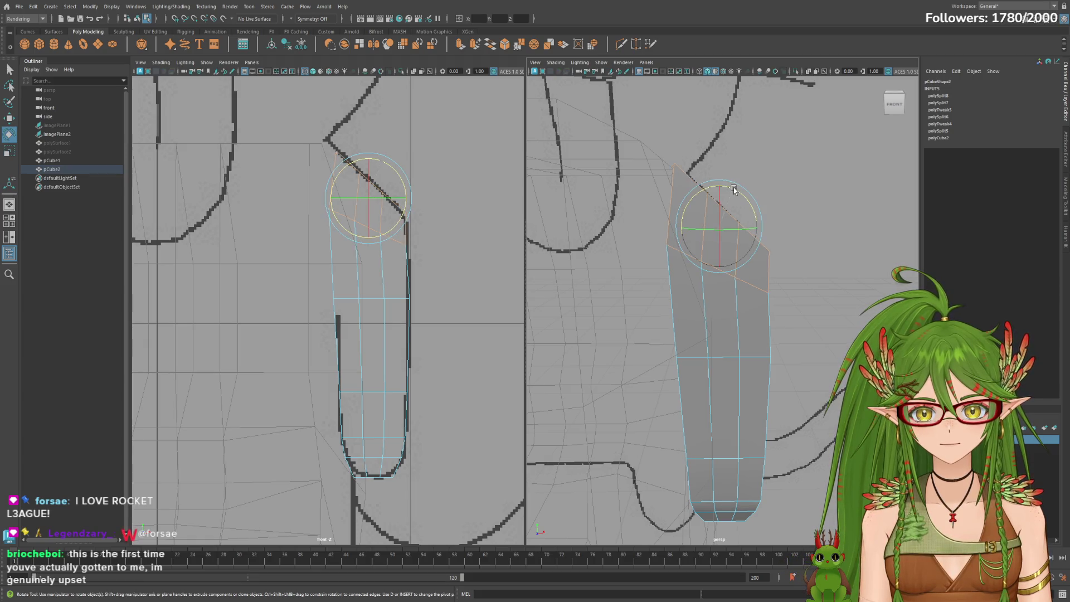
pyautogui.press('w')
pyautogui.moveTo(794, 291)
pyautogui.keyDown('alt'); pyautogui.mouseDown()
pyautogui.moveTo(822, 289)
pyautogui.moveTo(786, 285)
pyautogui.mouseUp(); pyautogui.keyUp('alt')
pyautogui.press('r')
pyautogui.moveTo(749, 226); pyautogui.dragTo(807, 234)
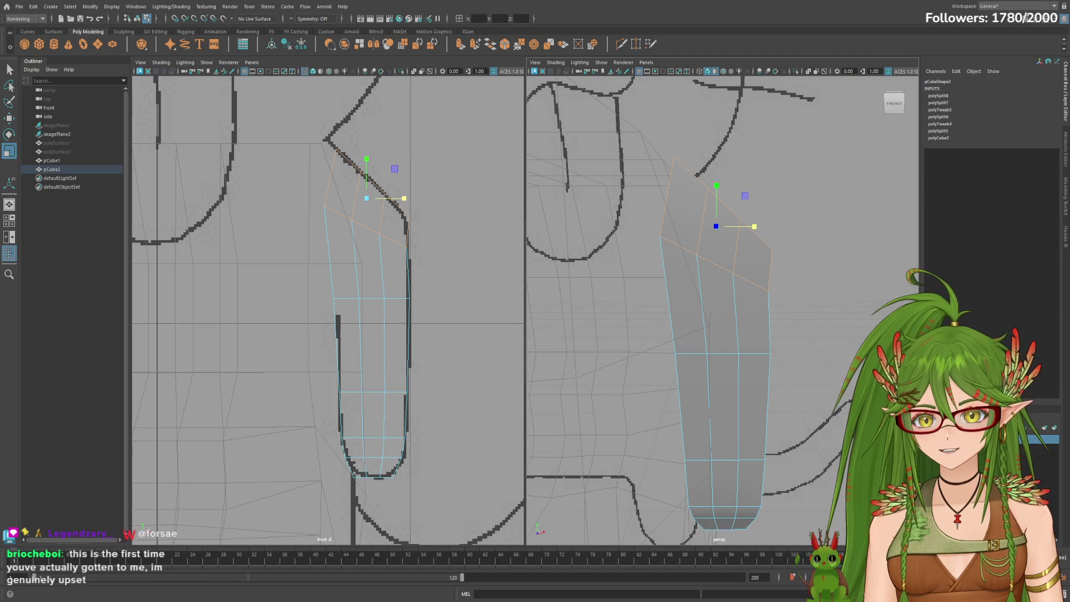
# Select the arm's top corner vertex and top edge, inspecting the top face from several angles.
pyautogui.moveTo(777, 258)
pyautogui.keyDown('alt'); pyautogui.mouseDown()
pyautogui.moveTo(699, 201)
pyautogui.moveTo(685, 214)
pyautogui.mouseUp(); pyautogui.keyUp('alt')
pyautogui.press('w')
pyautogui.click(684, 212)
pyautogui.click(720, 243)
pyautogui.keyDown('alt'); pyautogui.moveTo(703, 229); pyautogui.dragTo(739, 216); pyautogui.keyUp('alt')
pyautogui.keyDown('alt'); pyautogui.moveTo(737, 291); pyautogui.dragTo(750, 282); pyautogui.keyUp('alt')
pyautogui.keyDown('alt'); pyautogui.moveTo(623, 247); pyautogui.dragTo(700, 233); pyautogui.keyUp('alt')
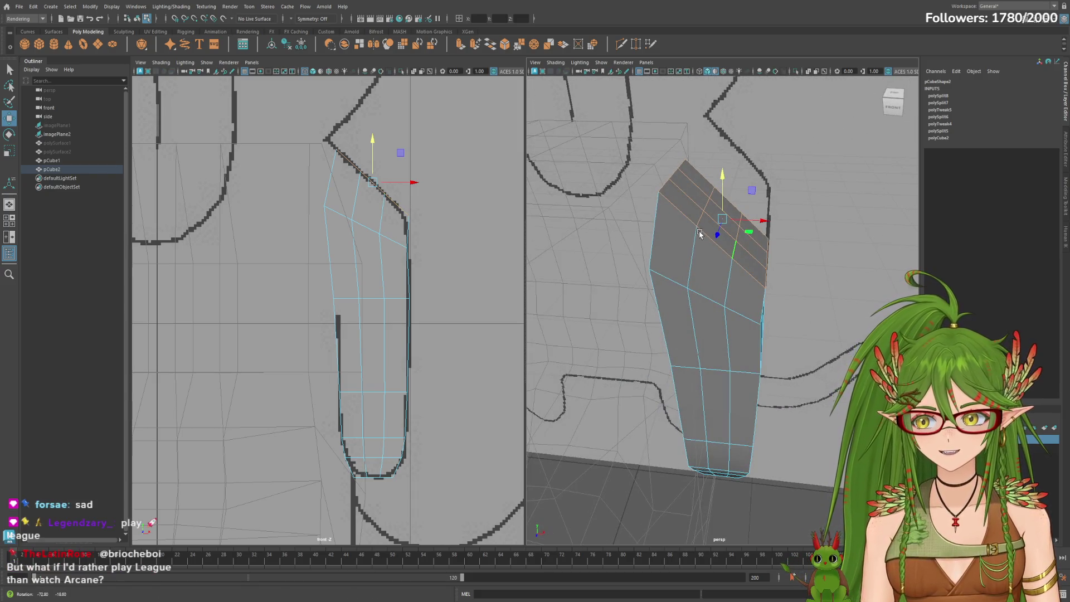
# Widen the arm's top face slightly in X and raise the top edge loop on Y.
pyautogui.press('e')
pyautogui.press('r')
pyautogui.moveTo(752, 220); pyautogui.dragTo(751, 217)
pyautogui.press('w')
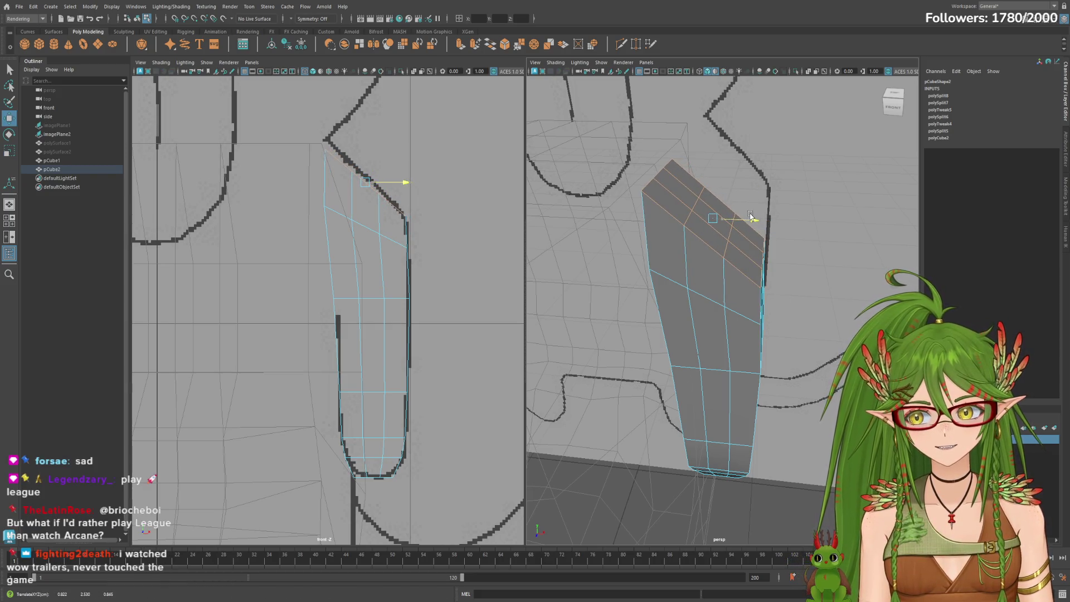
pyautogui.moveTo(711, 177); pyautogui.dragTo(711, 170)
pyautogui.keyDown('alt'); pyautogui.moveTo(645, 179); pyautogui.dragTo(643, 172); pyautogui.keyUp('alt')
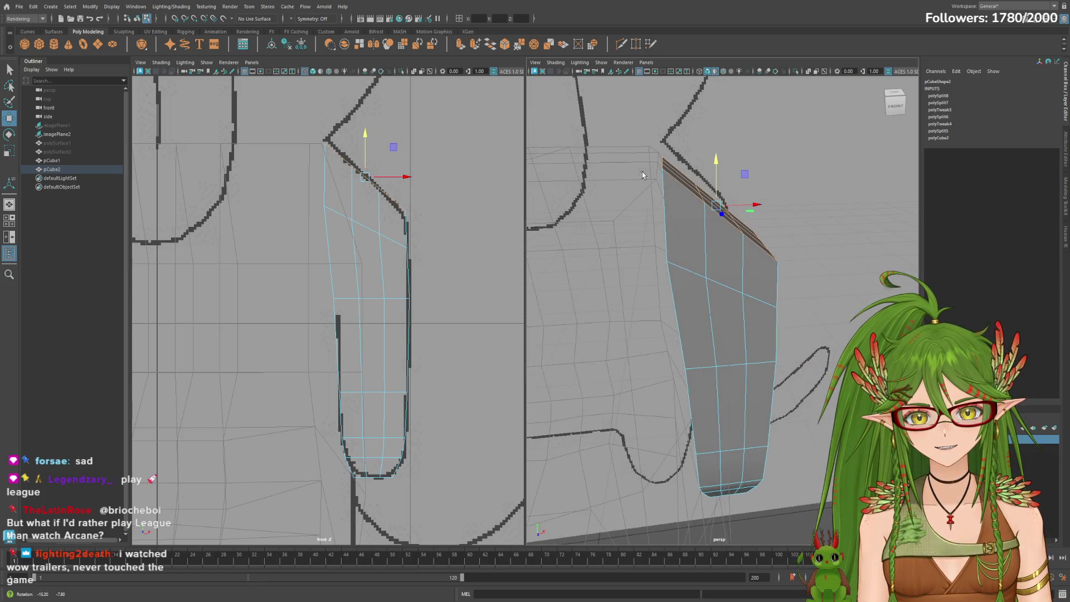
pyautogui.moveTo(752, 201)
pyautogui.keyDown('alt'); pyautogui.mouseDown()
pyautogui.moveTo(774, 215)
pyautogui.moveTo(741, 191)
pyautogui.moveTo(781, 207)
pyautogui.moveTo(754, 203)
pyautogui.mouseUp(); pyautogui.keyUp('alt')
# Pull the top corner vertex outward and up so the slanted top meets the shoulder line.
pyautogui.press('e')
pyautogui.press('r')
pyautogui.press('w')
pyautogui.press('e')
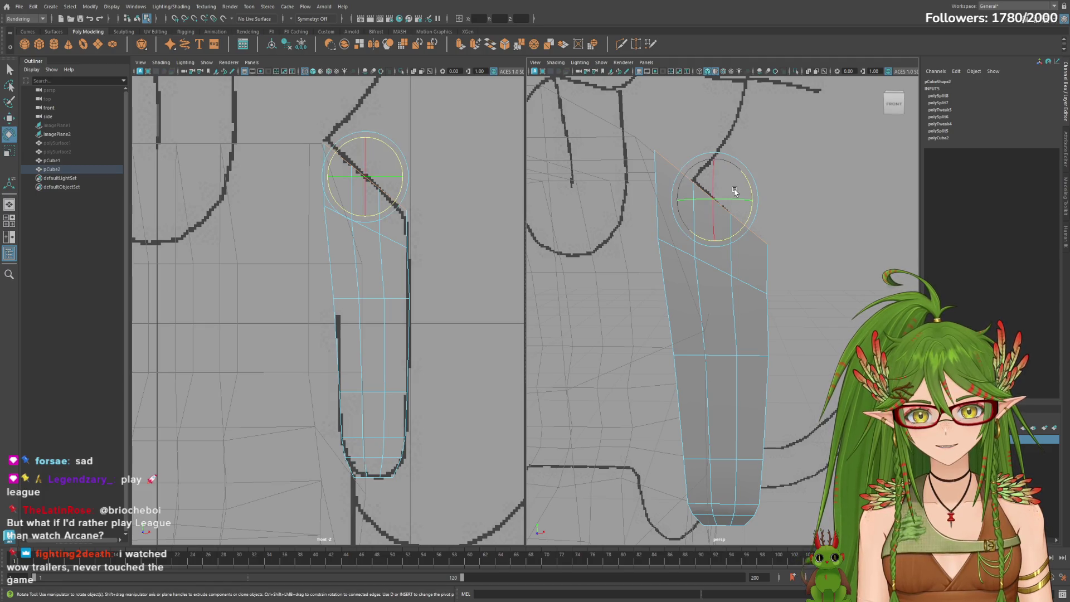
pyautogui.press('w')
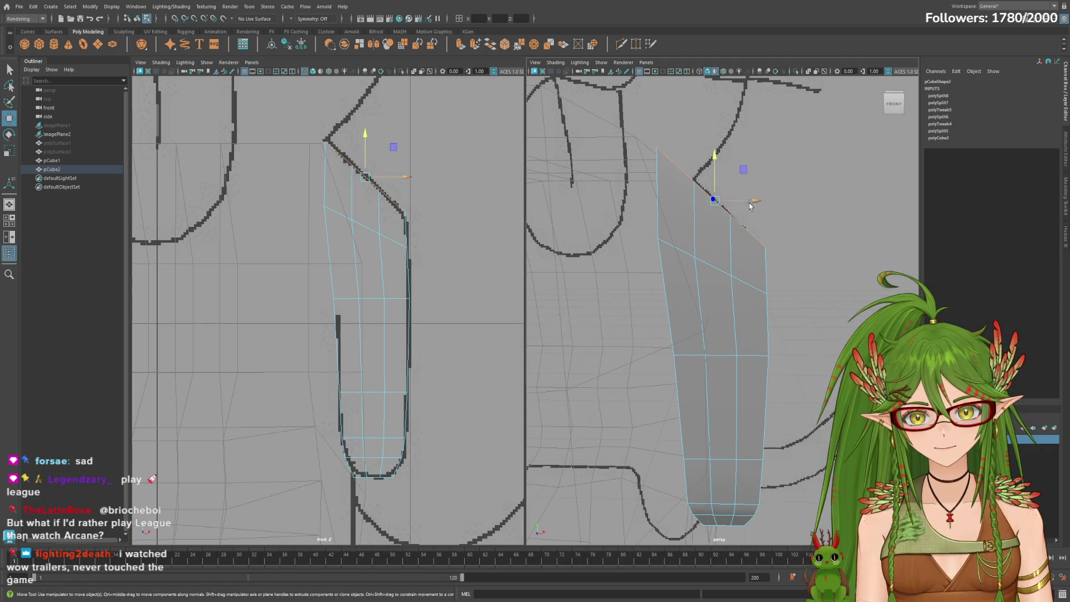
pyautogui.moveTo(747, 201); pyautogui.dragTo(749, 200)
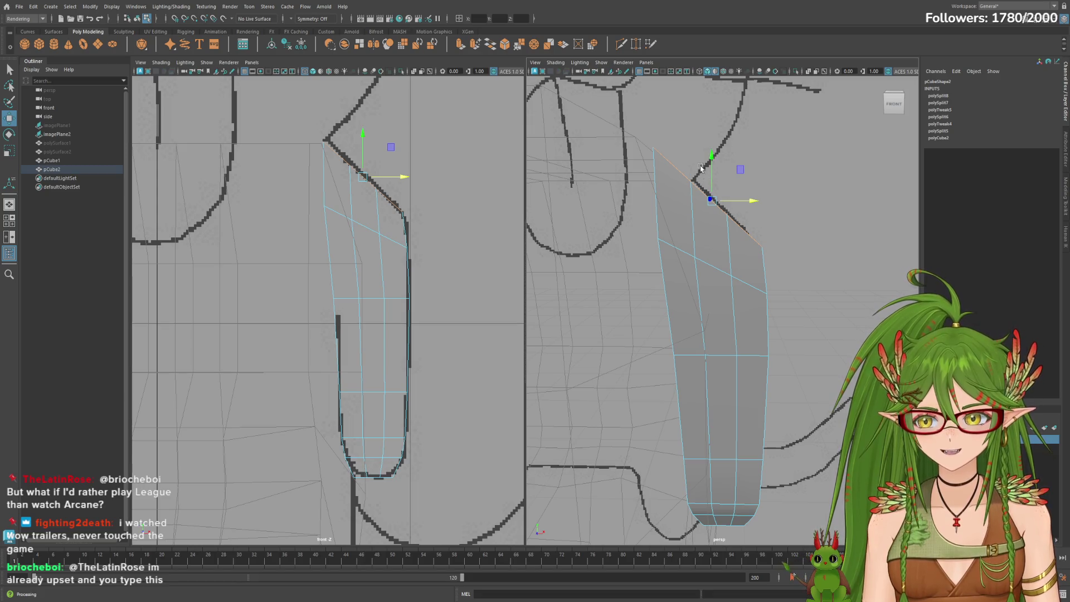
pyautogui.moveTo(713, 163)
pyautogui.mouseDown()
pyautogui.moveTo(751, 205)
pyautogui.moveTo(770, 210)
pyautogui.moveTo(778, 185)
pyautogui.mouseUp()
pyautogui.scroll(-5, 756, 172)
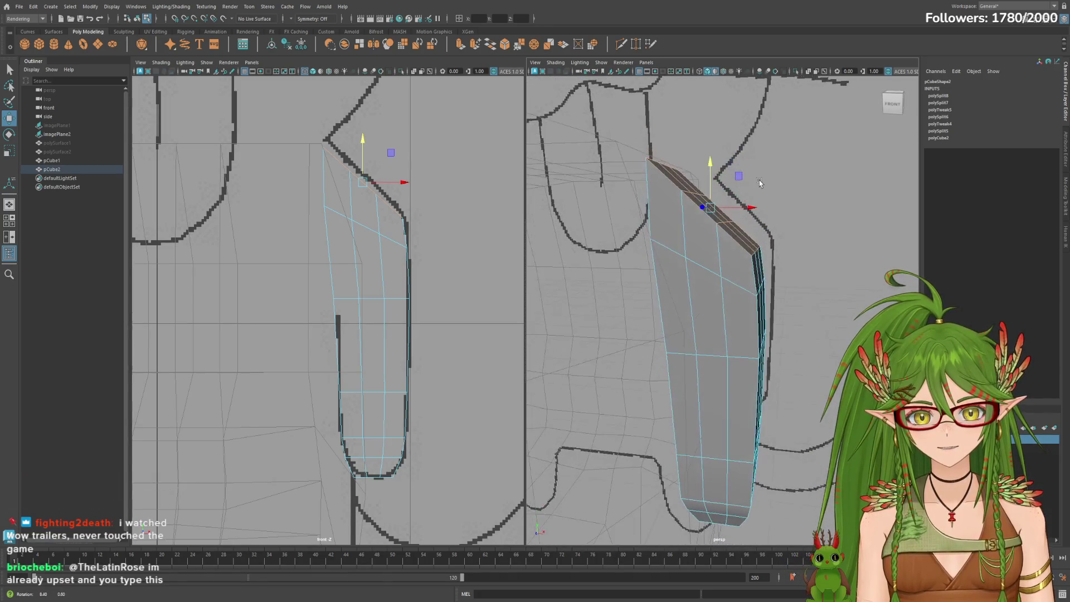
pyautogui.moveTo(739, 221)
pyautogui.keyDown('alt'); pyautogui.mouseDown()
pyautogui.moveTo(689, 237)
pyautogui.moveTo(786, 229)
pyautogui.moveTo(731, 238)
pyautogui.mouseUp(); pyautogui.keyUp('alt')
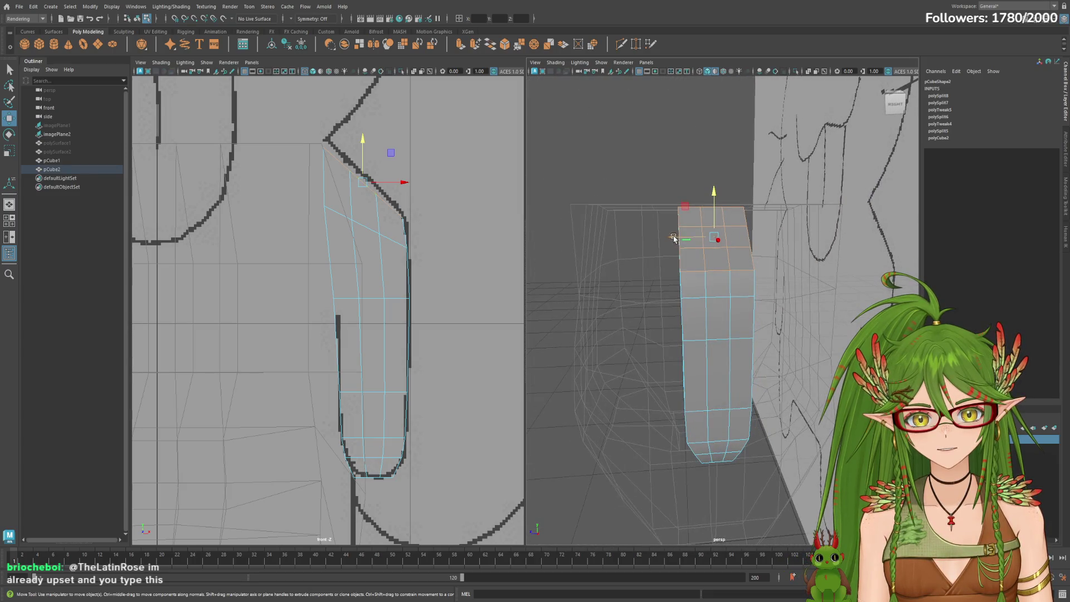
# Shade the body mesh pCube1, then select the arm pCube2 and frame it.
pyautogui.click(65, 169)
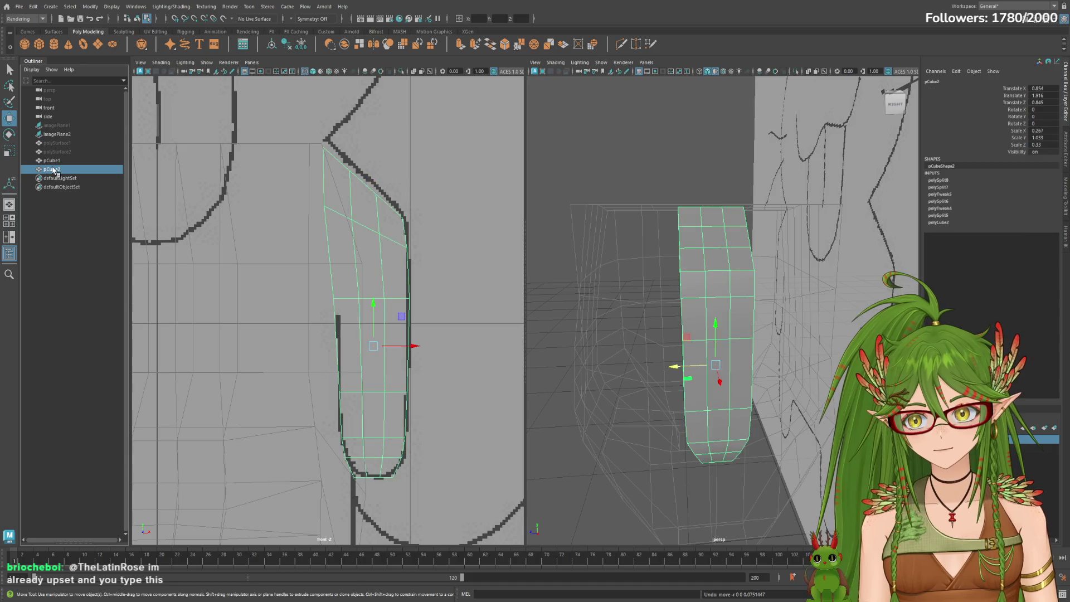
pyautogui.click(55, 160)
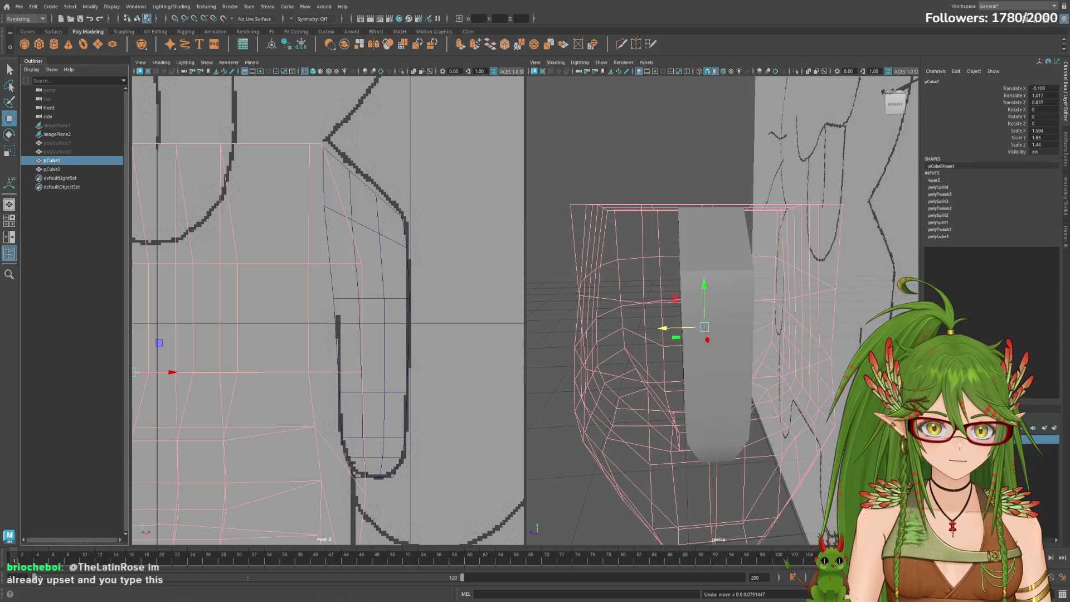
pyautogui.press('5')
pyautogui.click(52, 168)
pyautogui.press('f')
pyautogui.moveTo(550, 327)
pyautogui.keyDown('alt'); pyautogui.mouseDown()
pyautogui.moveTo(649, 327)
pyautogui.moveTo(697, 359)
pyautogui.moveTo(741, 370)
pyautogui.moveTo(742, 351)
pyautogui.moveTo(837, 362)
pyautogui.moveTo(735, 343)
pyautogui.moveTo(777, 334)
pyautogui.moveTo(741, 357)
pyautogui.moveTo(751, 363)
pyautogui.moveTo(735, 360)
pyautogui.moveTo(775, 368)
pyautogui.moveTo(747, 315)
pyautogui.moveTo(746, 337)
pyautogui.moveTo(783, 343)
pyautogui.moveTo(683, 365)
pyautogui.mouseUp(); pyautogui.keyUp('alt')
pyautogui.scroll(-5, 667, 343)
# Undo the arm's sideways move, tilt pCube2 about 7.6° in Z, and move it back against the body (X 0.854).
pyautogui.hotkey('ctrl', 'z')
pyautogui.hotkey('ctrl', 'z')
pyautogui.press('e')
pyautogui.press('w')
pyautogui.moveTo(683, 365); pyautogui.dragTo(677, 365, button='middle')
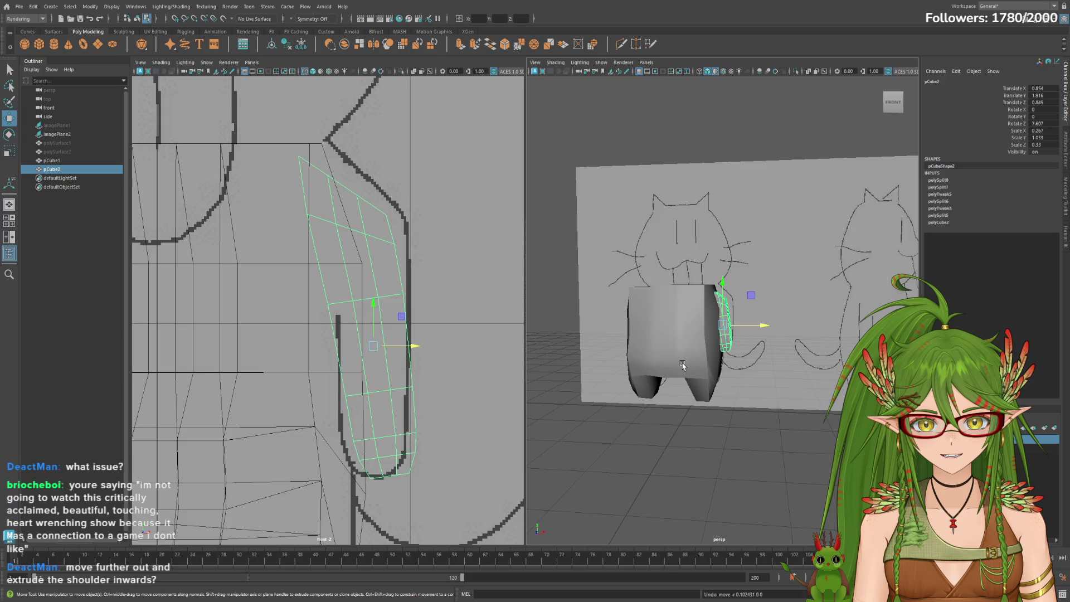
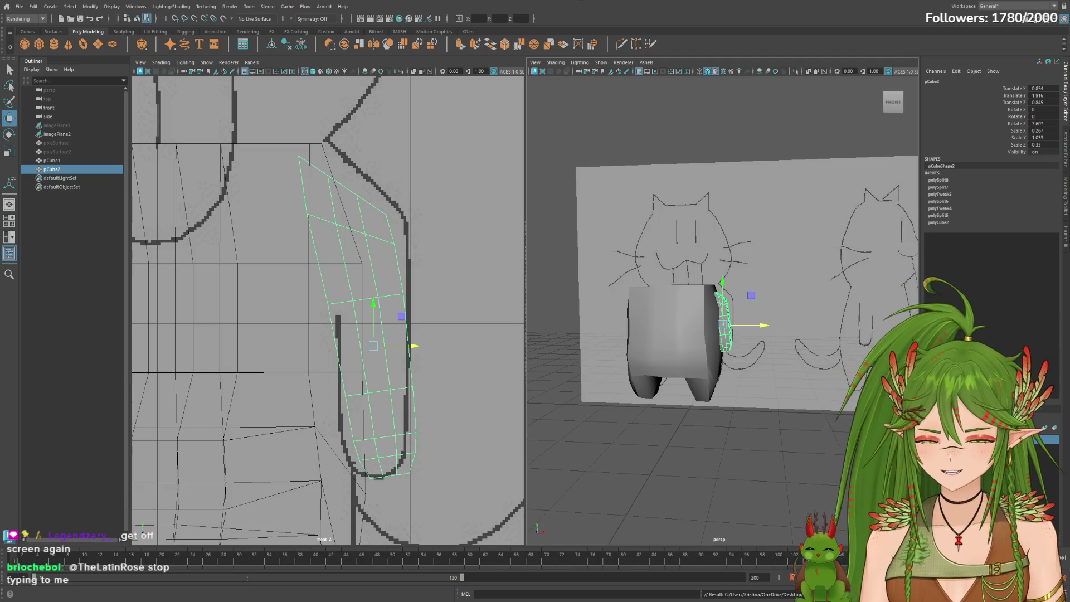
# Scale the limb piece pCube2 up evenly and nudge it outward along X.
pyautogui.moveTo(688, 428)
pyautogui.keyDown('alt'); pyautogui.mouseDown()
pyautogui.moveTo(774, 419)
pyautogui.moveTo(741, 385)
pyautogui.moveTo(825, 401)
pyautogui.moveTo(778, 430)
pyautogui.moveTo(783, 422)
pyautogui.mouseUp(); pyautogui.keyUp('alt')
pyautogui.press('e')
pyautogui.press('r')
pyautogui.moveTo(728, 328)
pyautogui.mouseDown()
pyautogui.moveTo(762, 331)
pyautogui.moveTo(719, 334)
pyautogui.moveTo(764, 334)
pyautogui.moveTo(807, 380)
pyautogui.moveTo(769, 379)
pyautogui.moveTo(802, 385)
pyautogui.mouseUp()
pyautogui.press('w')
pyautogui.click(761, 341)
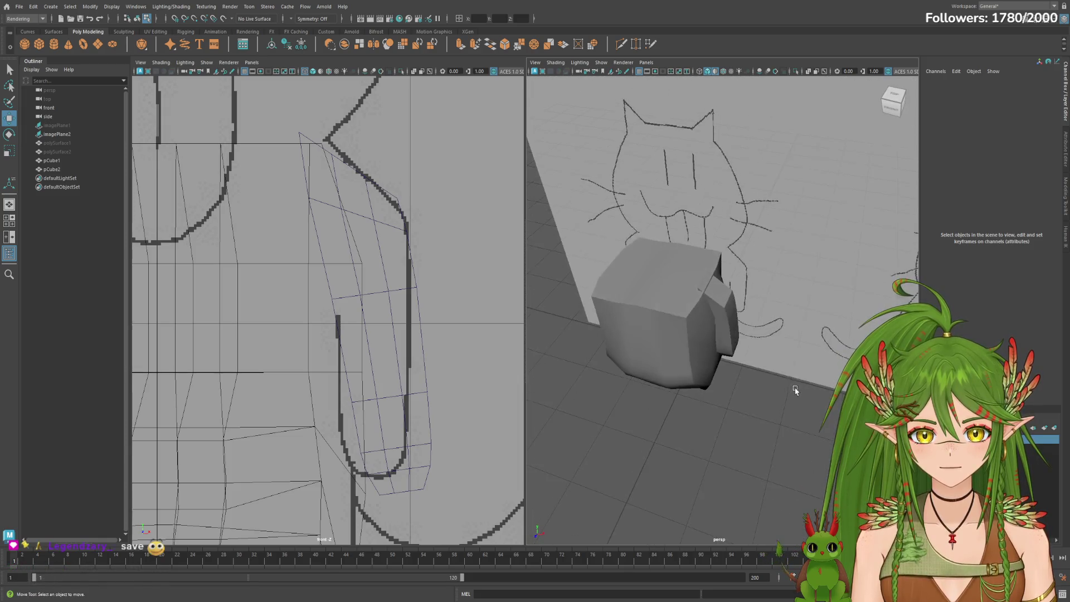
# Select the top faces of the limb piece.
pyautogui.keyDown('alt'); pyautogui.moveTo(802, 385); pyautogui.dragTo(869, 390, button='right'); pyautogui.keyUp('alt')
pyautogui.click(726, 288)
pyautogui.keyDown('alt'); pyautogui.moveTo(726, 288); pyautogui.dragTo(678, 195); pyautogui.keyUp('alt')
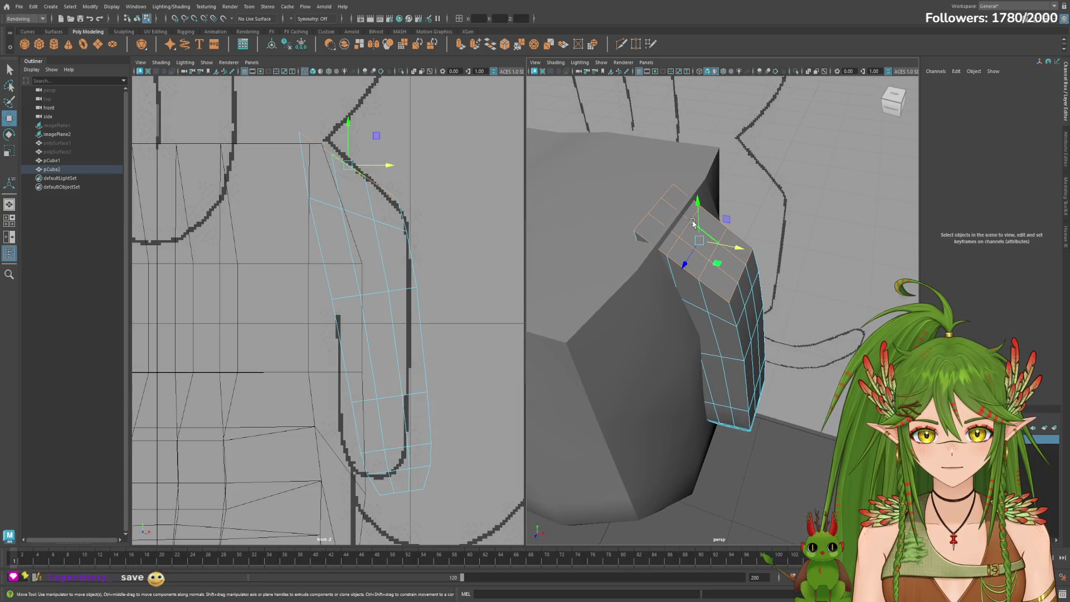
pyautogui.moveTo(591, 219)
pyautogui.keyDown('alt'); pyautogui.mouseDown()
pyautogui.moveTo(624, 229)
pyautogui.moveTo(654, 271)
pyautogui.mouseUp(); pyautogui.keyUp('alt')
pyautogui.press('e')
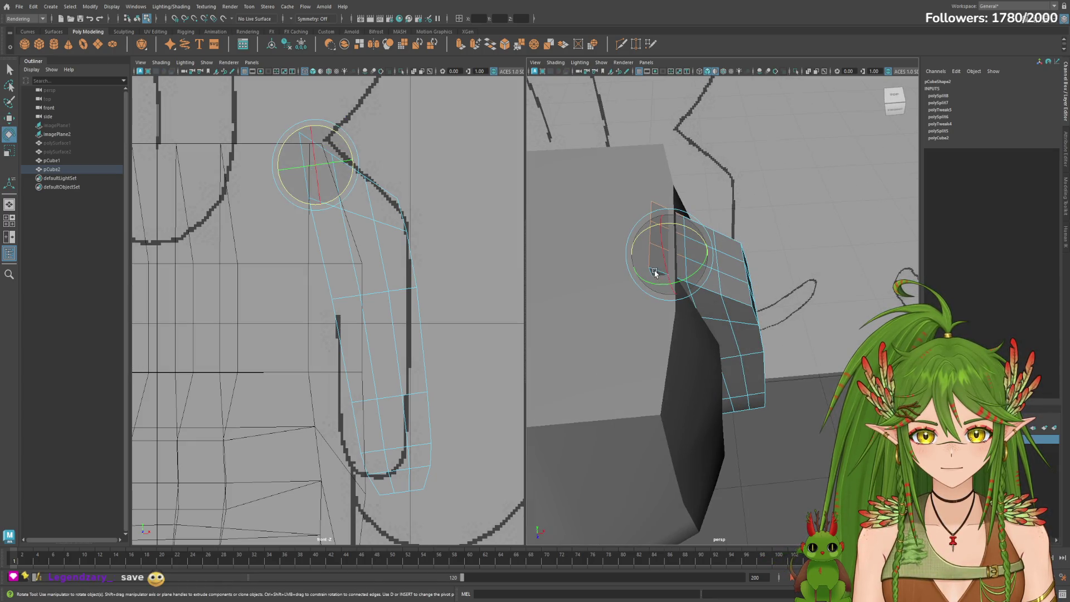
pyautogui.click(785, 293)
pyautogui.click(654, 239)
pyautogui.scroll(3, 668, 237)
pyautogui.scroll(-3, 685, 237)
pyautogui.scroll(5, 704, 236)
pyautogui.scroll(-3, 632, 209)
# Tilt the limb piece's top faces slightly toward the shoulder.
pyautogui.keyDown('alt'); pyautogui.moveTo(668, 220); pyautogui.dragTo(637, 230); pyautogui.keyUp('alt')
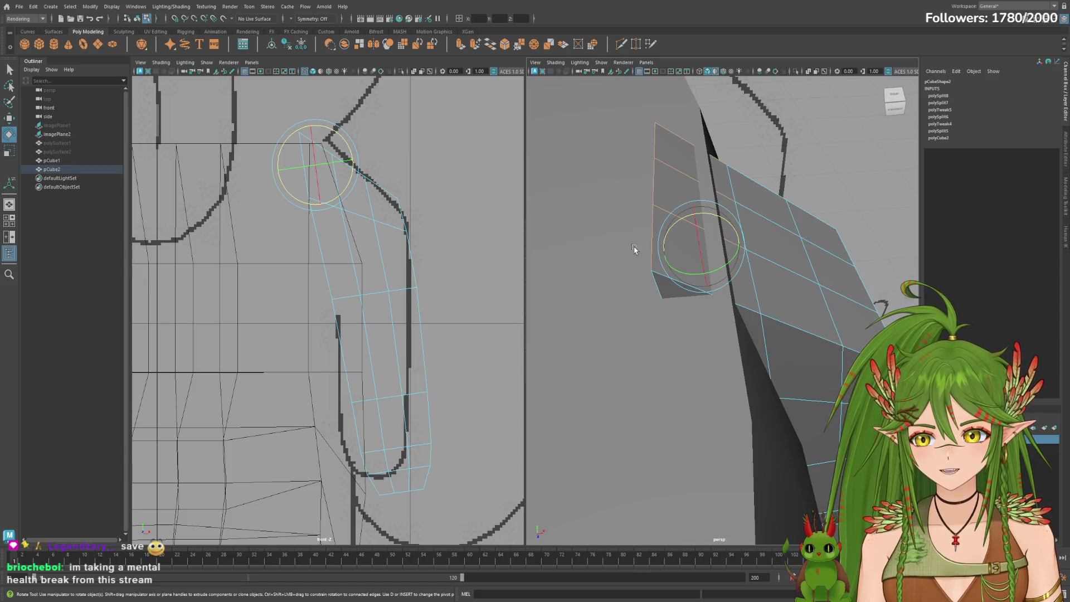
pyautogui.scroll(-2, 616, 283)
pyautogui.keyDown('alt'); pyautogui.moveTo(614, 286); pyautogui.dragTo(669, 301); pyautogui.keyUp('alt')
pyautogui.press('w')
pyautogui.press('e')
pyautogui.moveTo(735, 281)
pyautogui.mouseDown()
pyautogui.moveTo(727, 265)
pyautogui.moveTo(698, 268)
pyautogui.mouseUp()
# Extrude the top faces and pull them out into a shoulder block.
pyautogui.press('w')
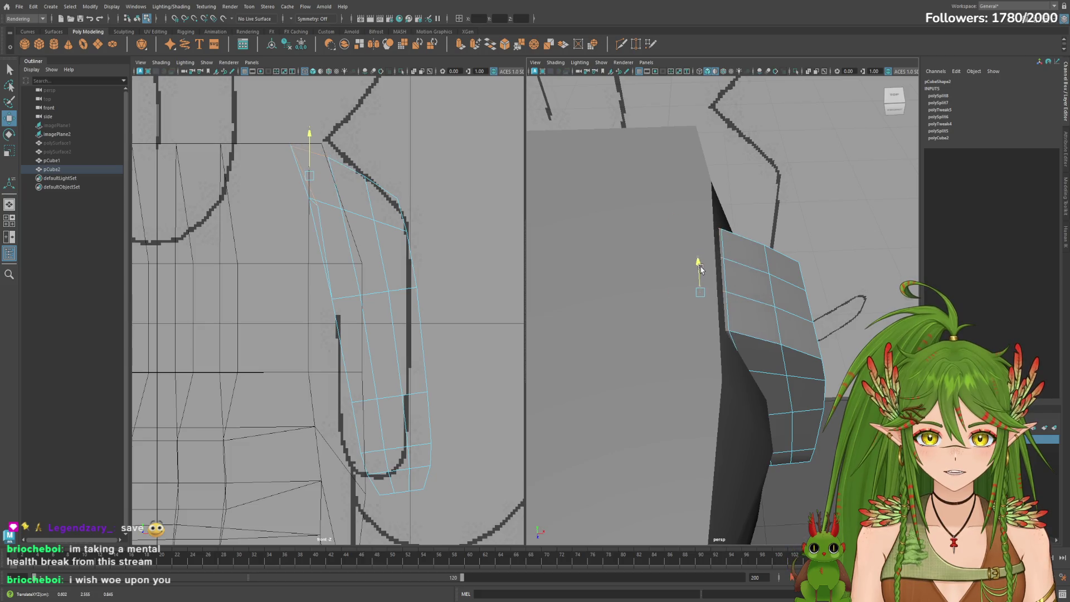
pyautogui.hotkey('ctrl', 'e')
pyautogui.moveTo(699, 267); pyautogui.dragTo(706, 257)
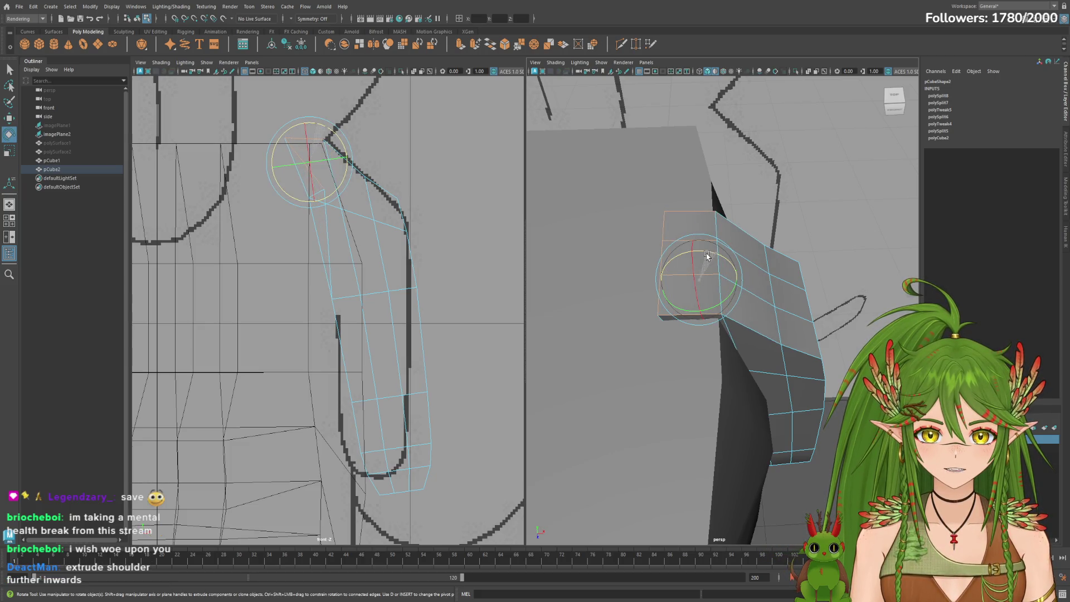
# Move the extruded shoulder faces inward and angle them toward the body's top edge.
pyautogui.press('w')
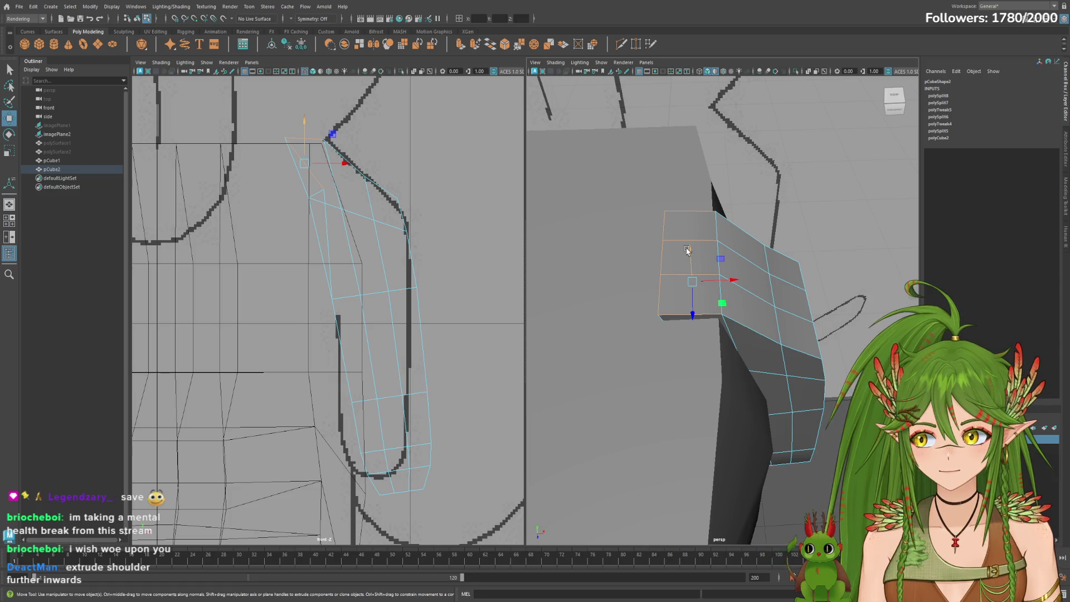
pyautogui.moveTo(686, 250); pyautogui.dragTo(840, 277)
pyautogui.moveTo(718, 368)
pyautogui.keyDown('alt'); pyautogui.mouseDown()
pyautogui.moveTo(692, 366)
pyautogui.moveTo(674, 262)
pyautogui.mouseUp(); pyautogui.keyUp('alt')
pyautogui.moveTo(676, 210); pyautogui.dragTo(676, 212)
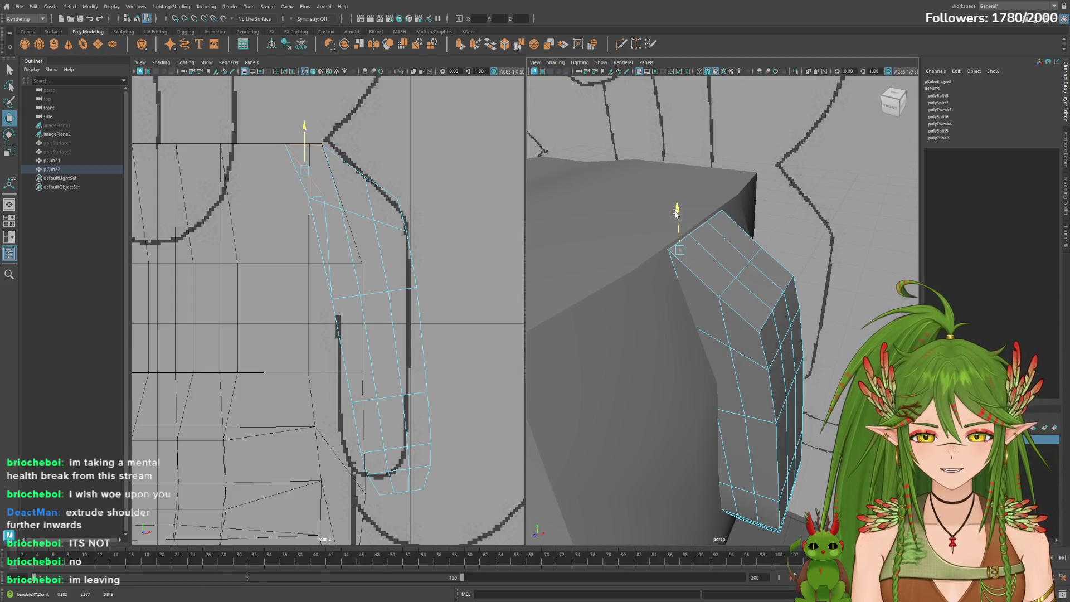
pyautogui.press('e')
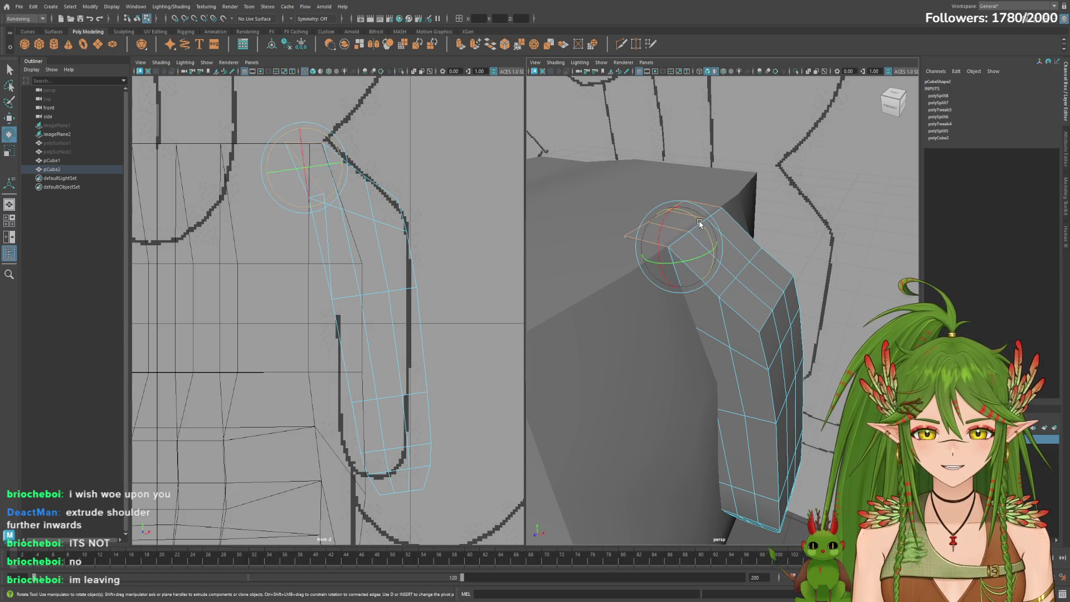
pyautogui.moveTo(700, 221)
pyautogui.keyDown('alt'); pyautogui.mouseDown()
pyautogui.moveTo(679, 219)
pyautogui.moveTo(761, 263)
pyautogui.moveTo(658, 318)
pyautogui.mouseUp(); pyautogui.keyUp('alt')
pyautogui.press('w')
# Check the body from a high oblique angle, then select the whole limb piece pCube2.
pyautogui.scroll(-3, 641, 322)
pyautogui.scroll(-2, 631, 325)
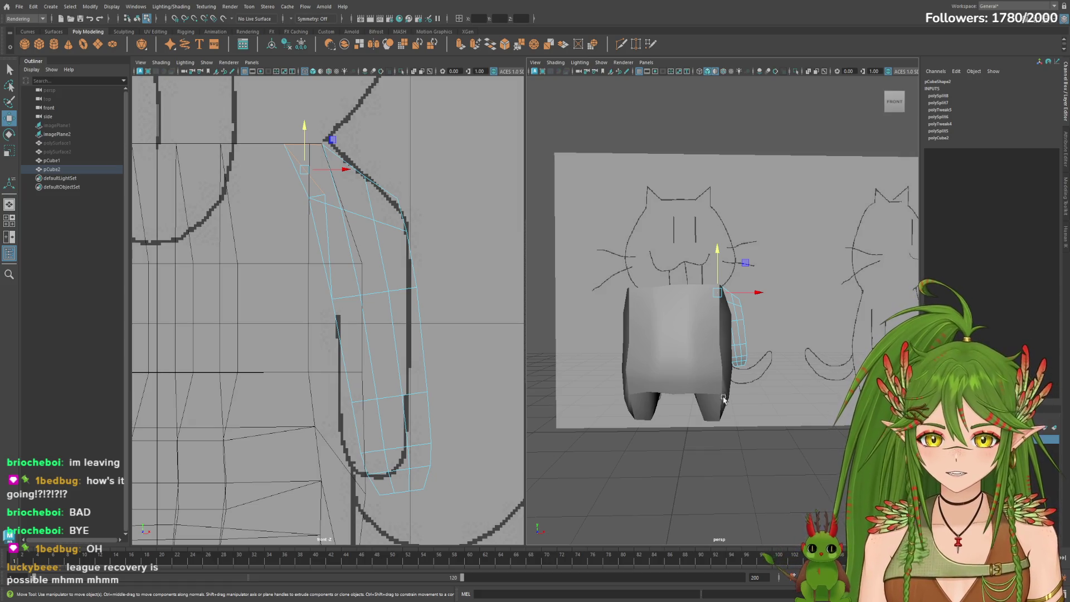
pyautogui.moveTo(723, 399)
pyautogui.keyDown('alt'); pyautogui.mouseDown()
pyautogui.moveTo(706, 400)
pyautogui.moveTo(774, 345)
pyautogui.moveTo(857, 344)
pyautogui.mouseUp(); pyautogui.keyUp('alt')
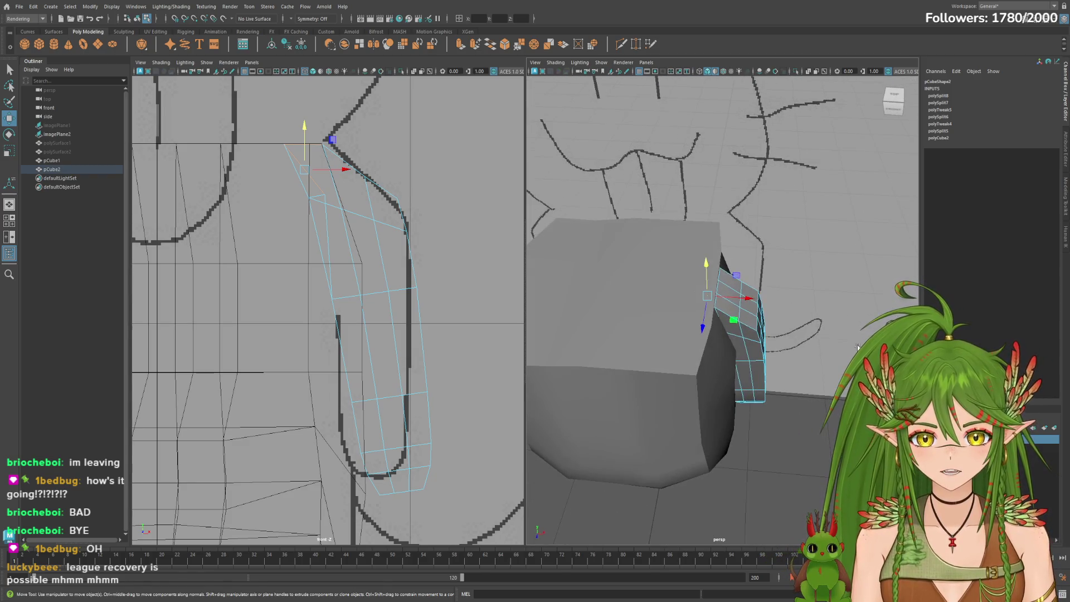
pyautogui.keyDown('alt'); pyautogui.moveTo(857, 345); pyautogui.dragTo(867, 306, button='right'); pyautogui.keyUp('alt')
pyautogui.keyDown('alt'); pyautogui.moveTo(867, 306); pyautogui.dragTo(872, 328); pyautogui.keyUp('alt')
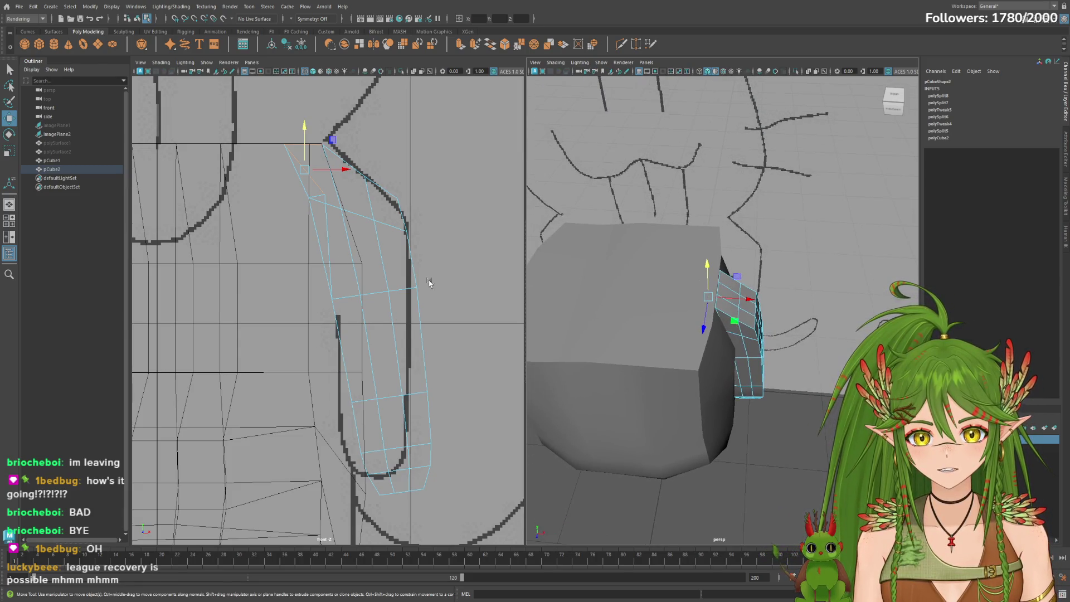
pyautogui.click(56, 169)
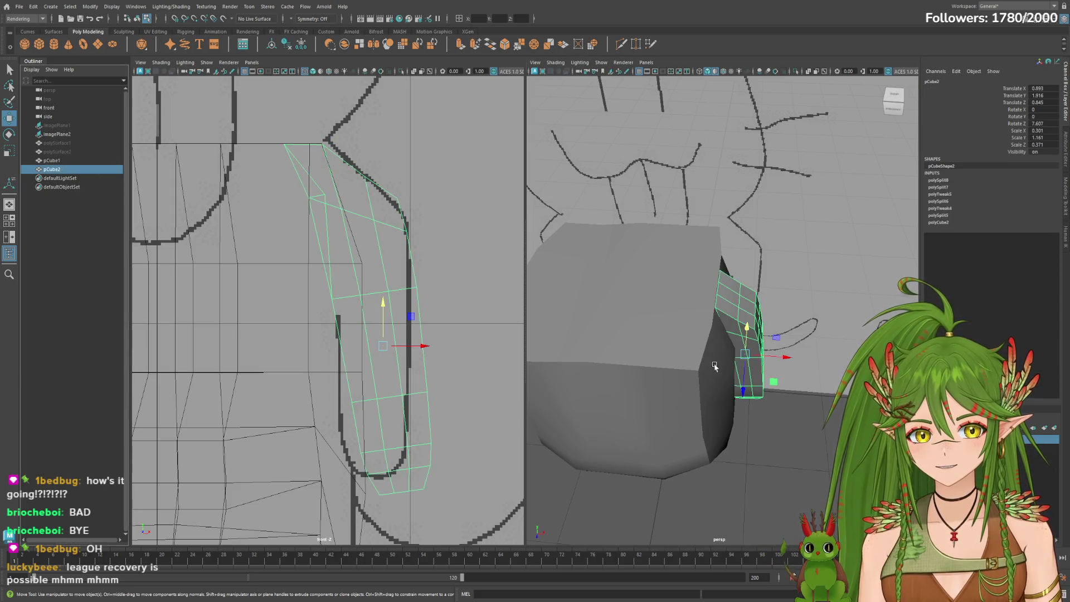
pyautogui.keyDown('alt'); pyautogui.moveTo(714, 366); pyautogui.dragTo(703, 385); pyautogui.keyUp('alt')
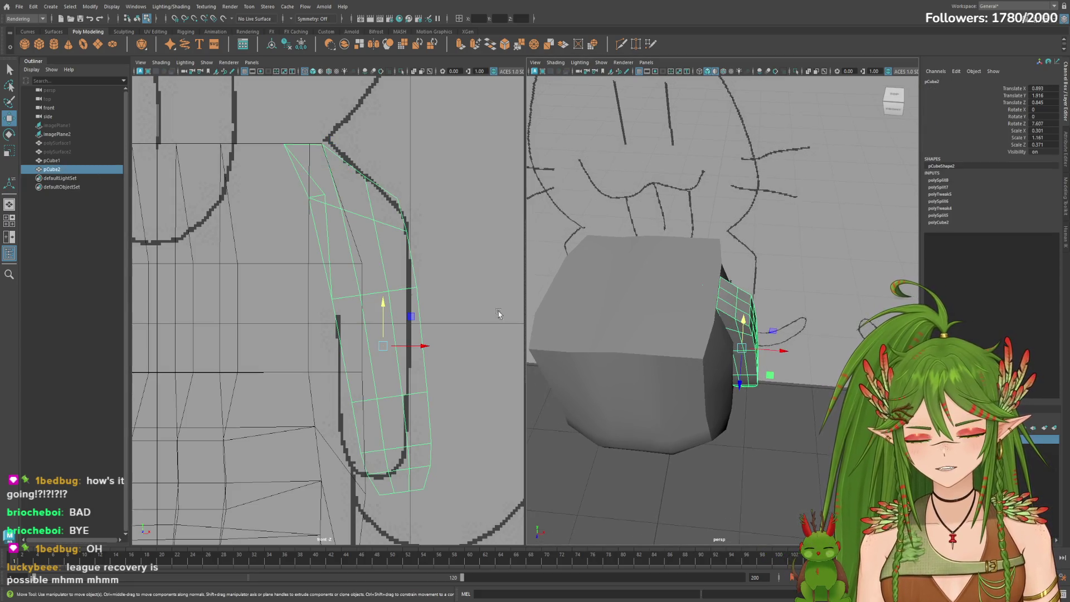
pyautogui.click(51, 161)
pyautogui.keyDown('alt'); pyautogui.moveTo(702, 334); pyautogui.dragTo(677, 311); pyautogui.keyUp('alt')
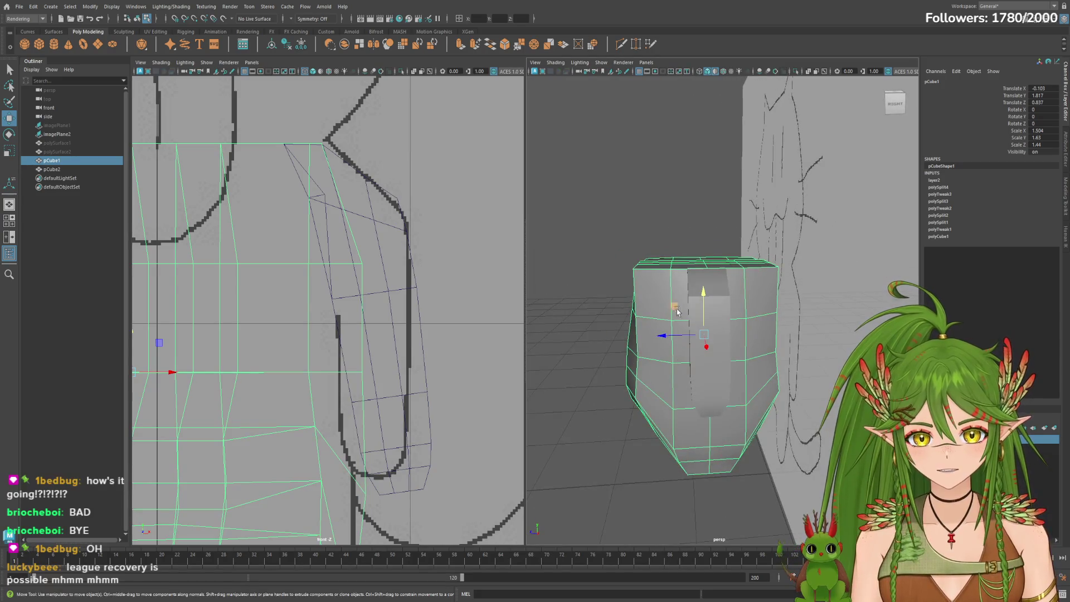
pyautogui.keyDown('shift'); pyautogui.click(725, 373); pyautogui.keyUp('shift')
pyautogui.click(689, 335)
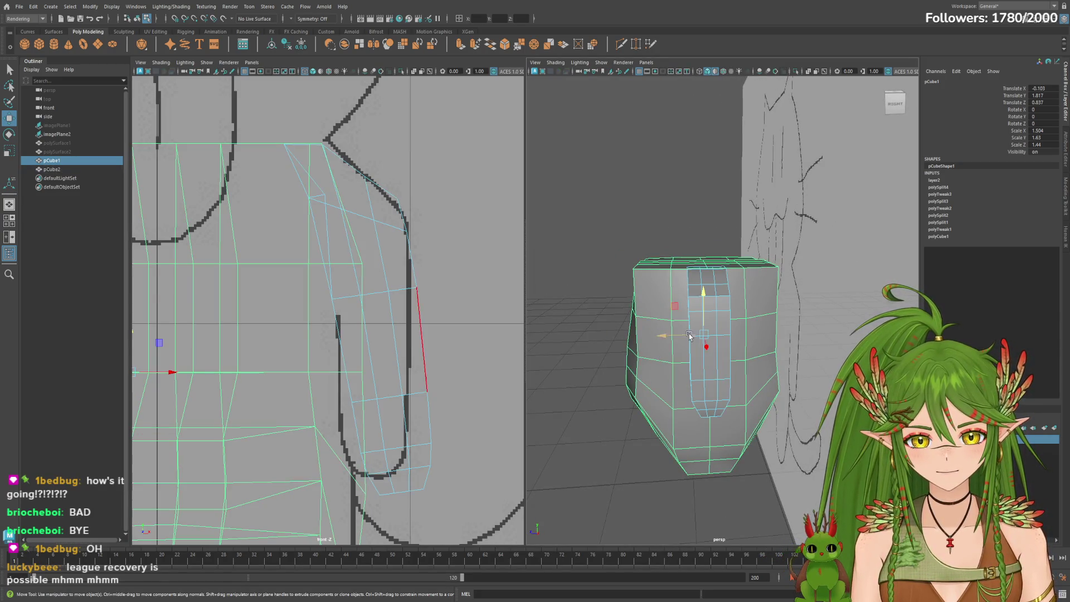
pyautogui.moveTo(732, 402); pyautogui.dragTo(734, 410)
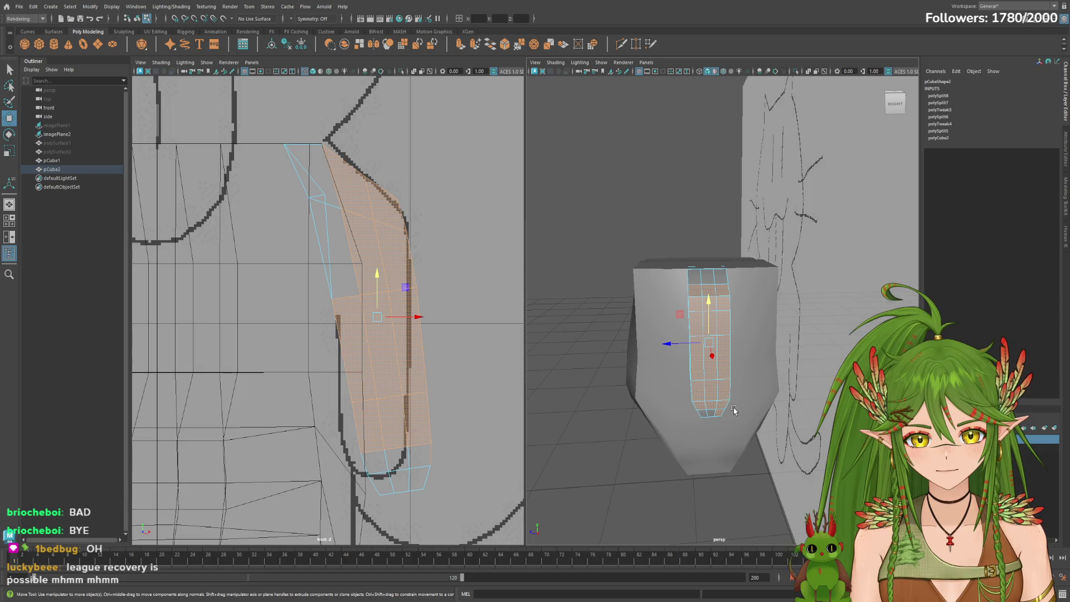
pyautogui.click(53, 166)
pyautogui.click(53, 161)
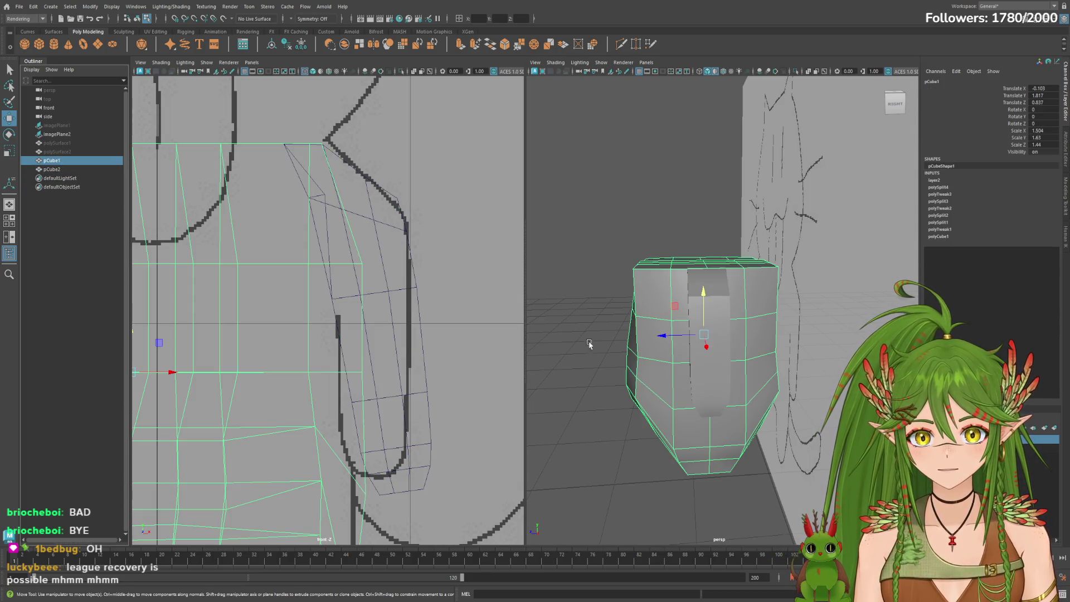
pyautogui.keyDown('shift'); pyautogui.click(691, 289); pyautogui.keyUp('shift')
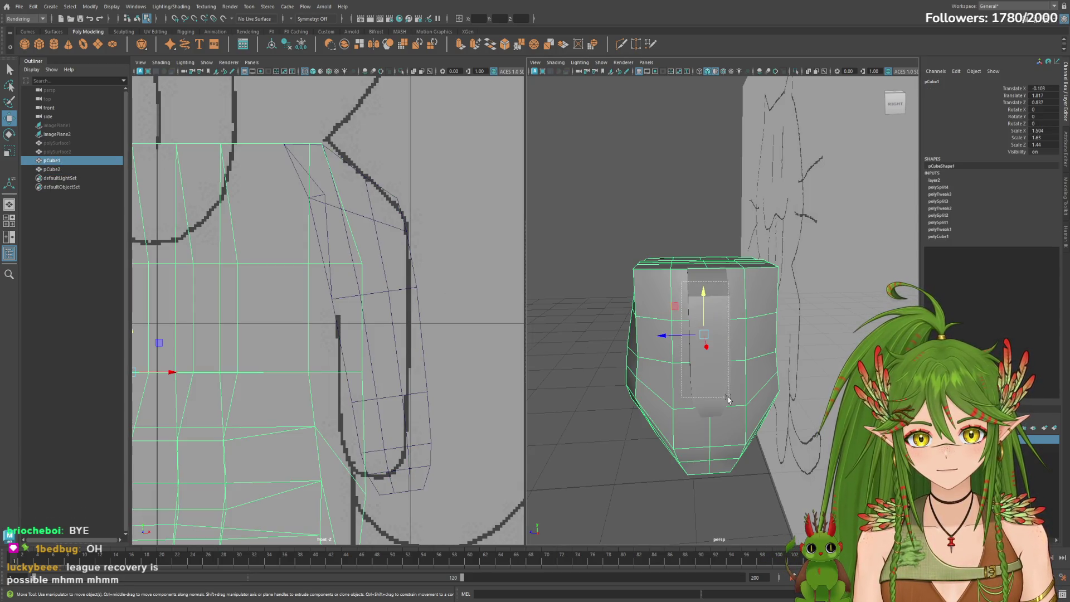
pyautogui.click(85, 161)
pyautogui.click(704, 323)
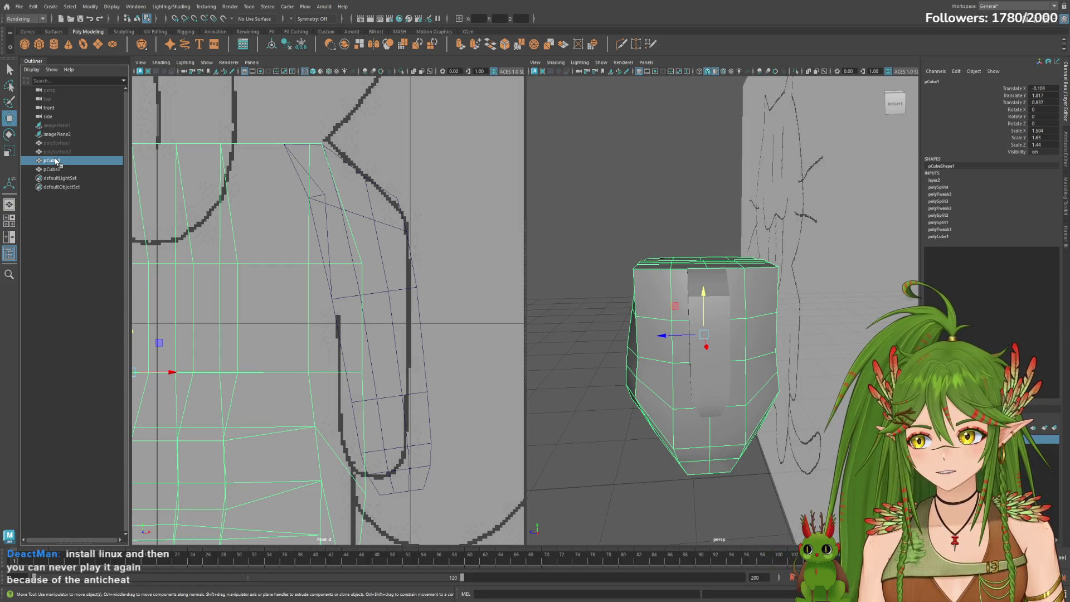
pyautogui.click(741, 361)
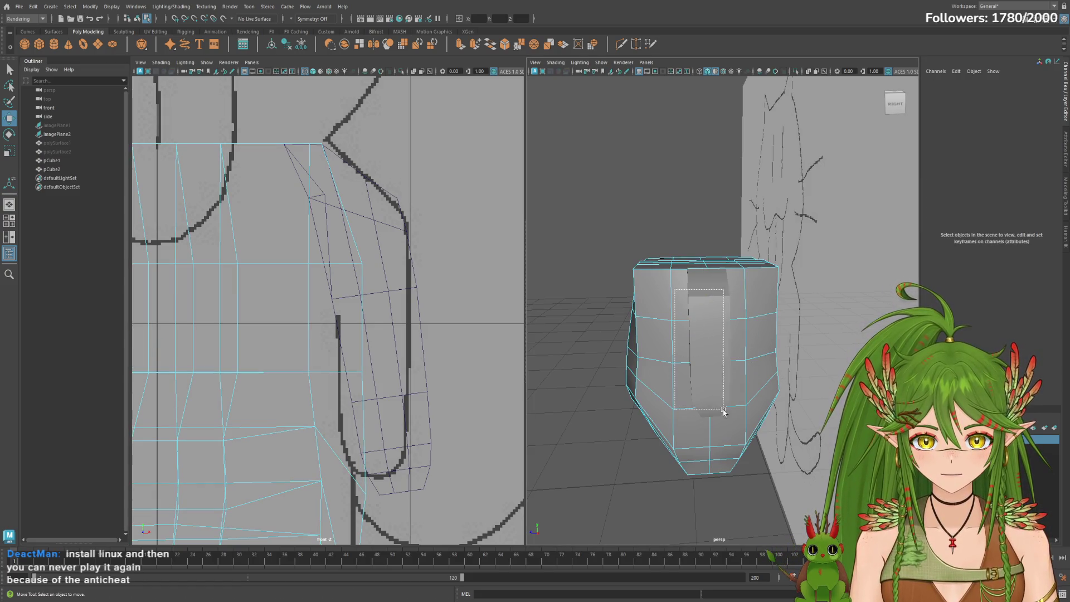
pyautogui.moveTo(724, 411); pyautogui.dragTo(730, 414)
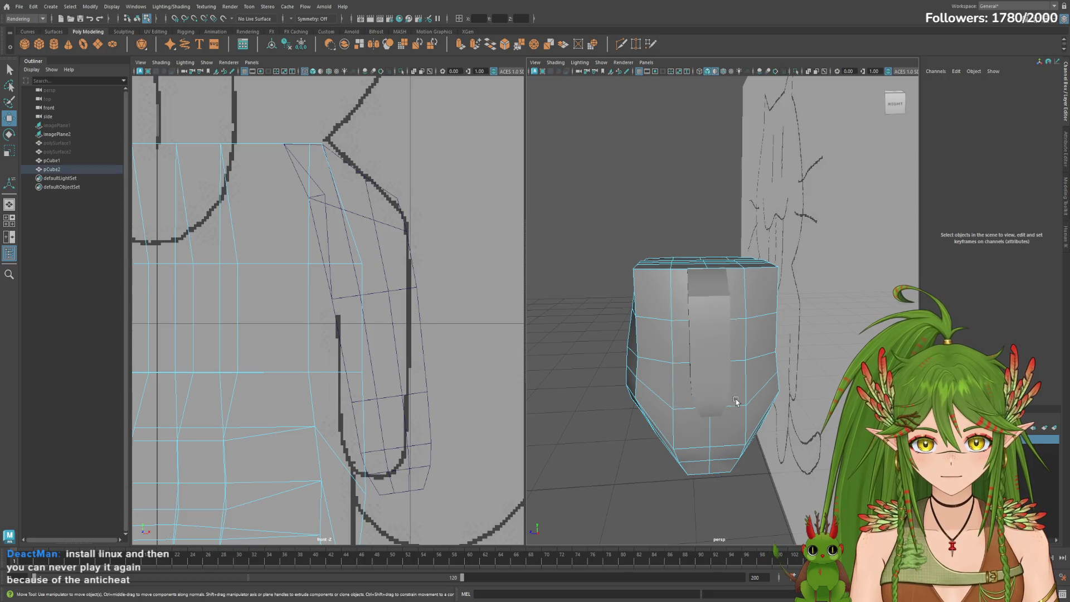
pyautogui.click(52, 169)
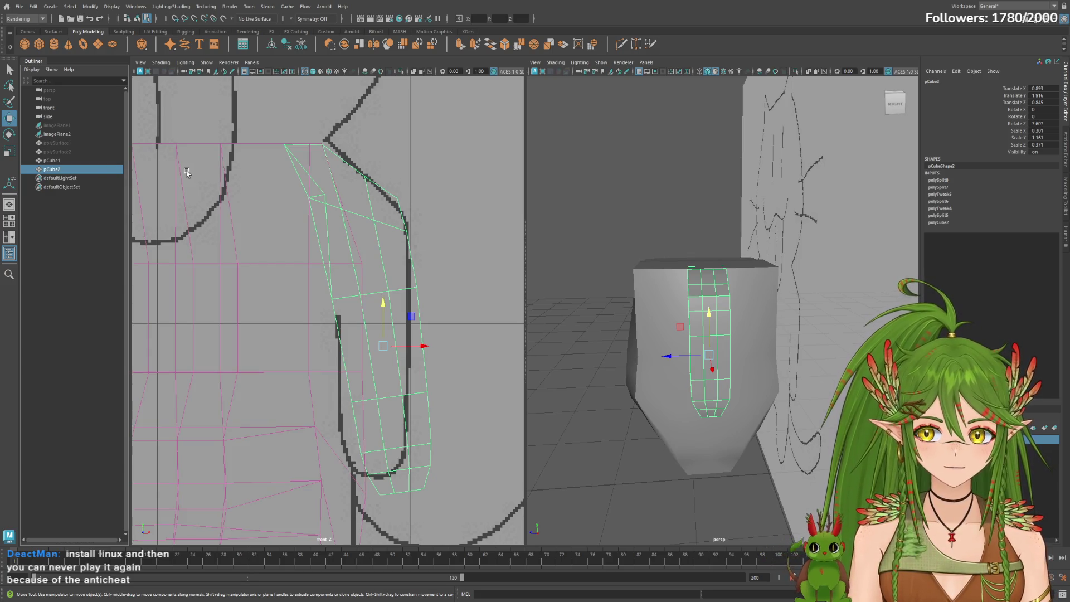
pyautogui.click(71, 161)
pyautogui.moveTo(676, 283); pyautogui.dragTo(687, 303, button='right')
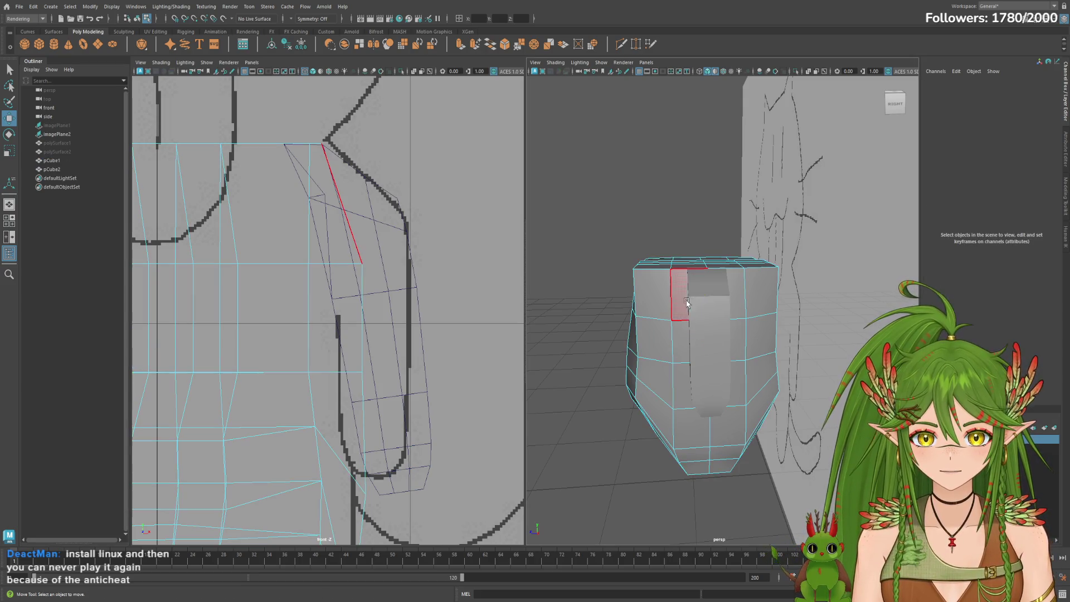
# Marquee-select the body faces beside the shoulder and slide them along X.
pyautogui.moveTo(736, 388)
pyautogui.mouseDown()
pyautogui.moveTo(607, 359)
pyautogui.moveTo(653, 348)
pyautogui.mouseUp()
pyautogui.moveTo(764, 343); pyautogui.dragTo(761, 343)
pyautogui.press('e')
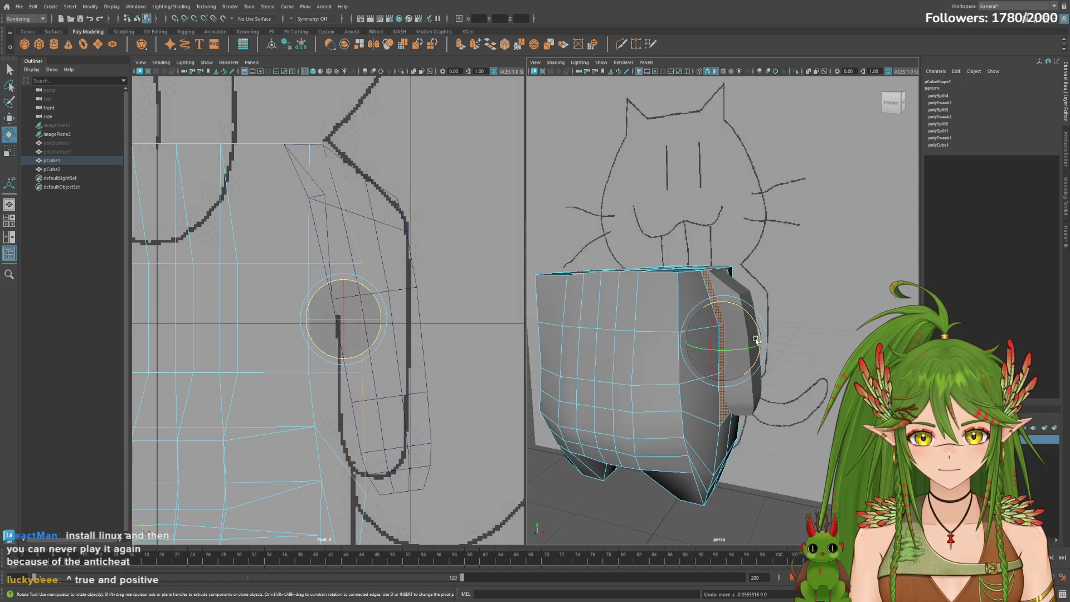
pyautogui.press('w')
pyautogui.moveTo(760, 344)
pyautogui.mouseDown()
pyautogui.moveTo(819, 359)
pyautogui.moveTo(747, 351)
pyautogui.moveTo(685, 317)
pyautogui.moveTo(736, 301)
pyautogui.moveTo(804, 310)
pyautogui.mouseUp()
# Select several body faces near the shoulder and rotate them to fit the limb.
pyautogui.click(667, 304)
pyautogui.click(697, 306)
pyautogui.press('e')
pyautogui.click(722, 298)
pyautogui.keyDown('shift'); pyautogui.click(737, 290); pyautogui.keyUp('shift')
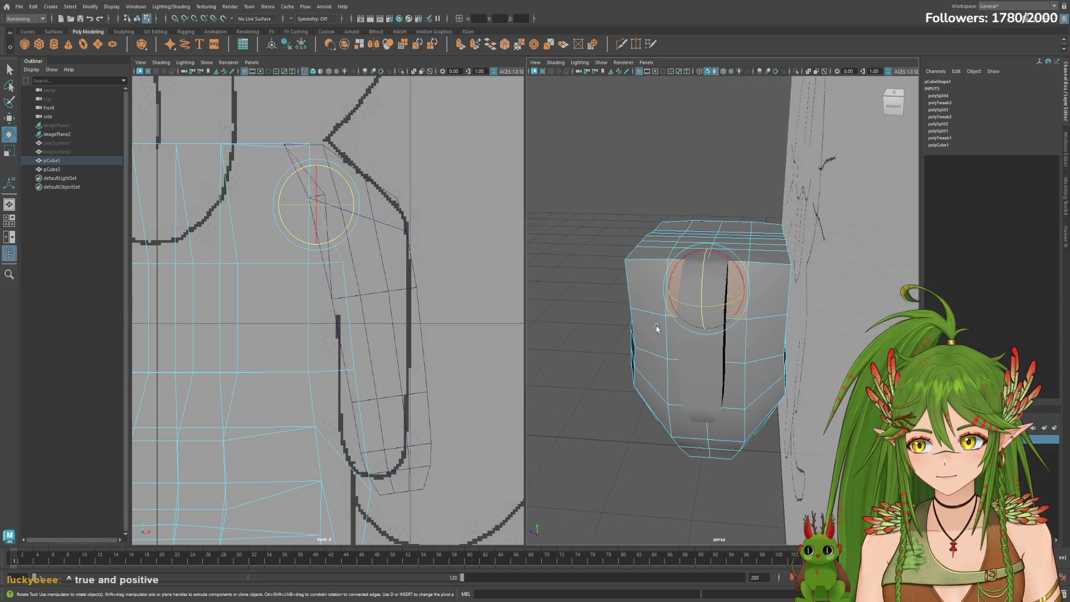
pyautogui.keyDown('alt'); pyautogui.moveTo(657, 329); pyautogui.dragTo(740, 301); pyautogui.keyUp('alt')
pyautogui.press('w')
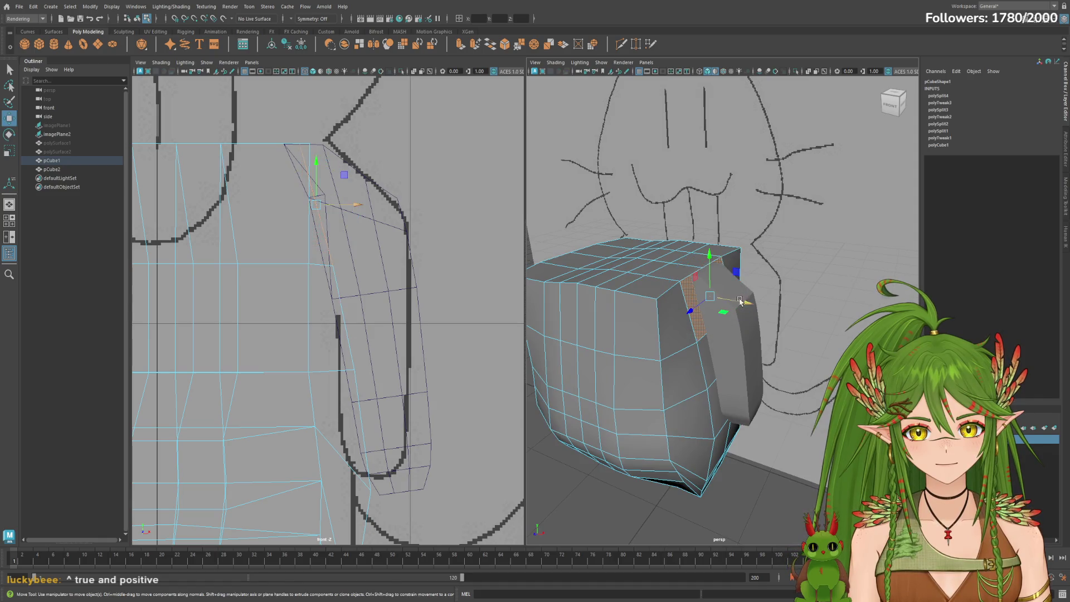
# Pick the front-top body faces near the shoulder, then select the limb piece pCube2.
pyautogui.click(638, 315)
pyautogui.moveTo(638, 314)
pyautogui.keyDown('alt'); pyautogui.mouseDown()
pyautogui.moveTo(684, 346)
pyautogui.moveTo(608, 343)
pyautogui.moveTo(624, 351)
pyautogui.moveTo(585, 354)
pyautogui.moveTo(752, 376)
pyautogui.moveTo(663, 356)
pyautogui.mouseUp(); pyautogui.keyUp('alt')
pyautogui.click(330, 320)
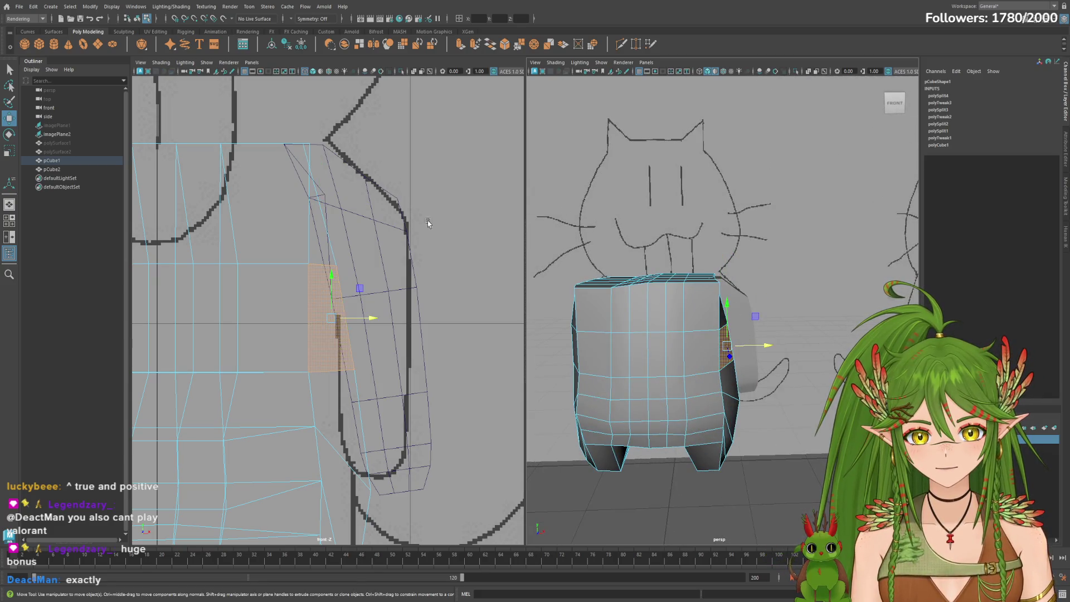
pyautogui.click(67, 170)
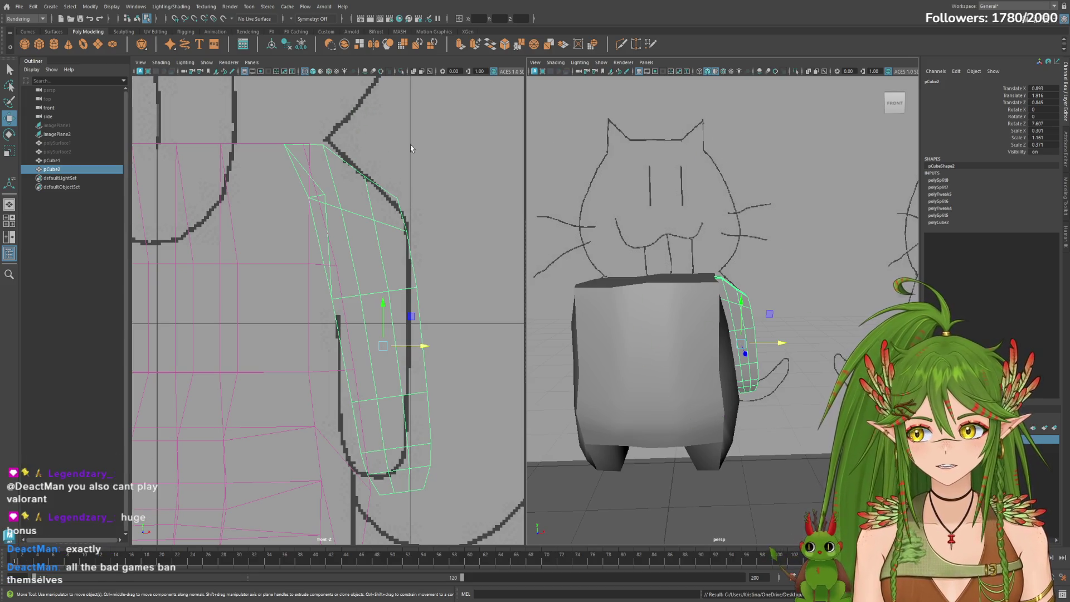
# Select the arm piece pCube2 and delete its construction history.
pyautogui.scroll(-5, 639, 332)
pyautogui.moveTo(669, 328)
pyautogui.keyDown('alt'); pyautogui.mouseDown()
pyautogui.moveTo(802, 346)
pyautogui.moveTo(746, 357)
pyautogui.moveTo(557, 317)
pyautogui.mouseUp(); pyautogui.keyUp('alt')
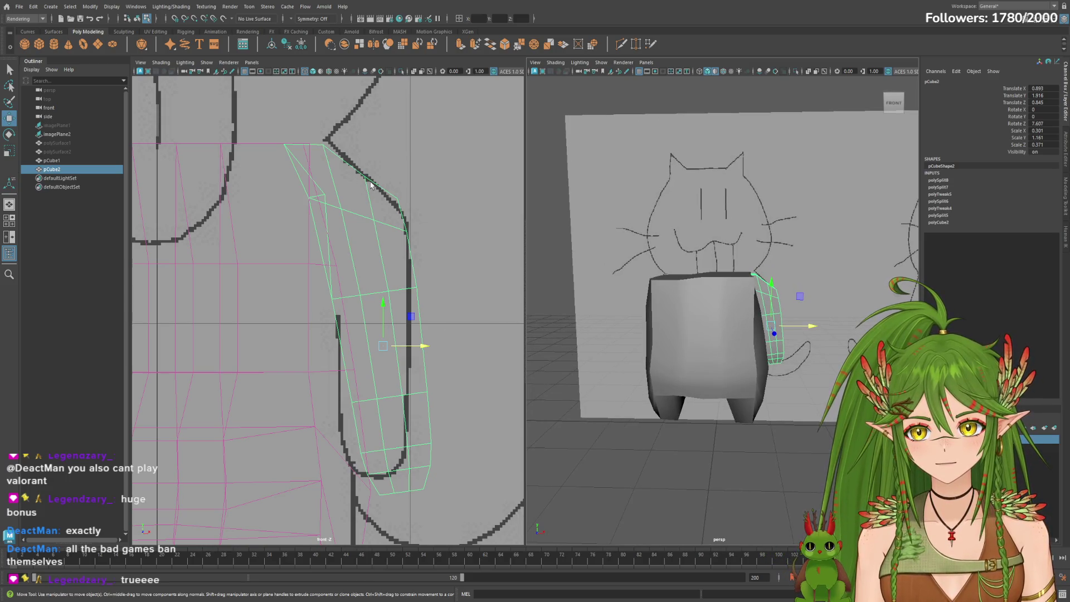
pyautogui.click(385, 331)
pyautogui.press('t')
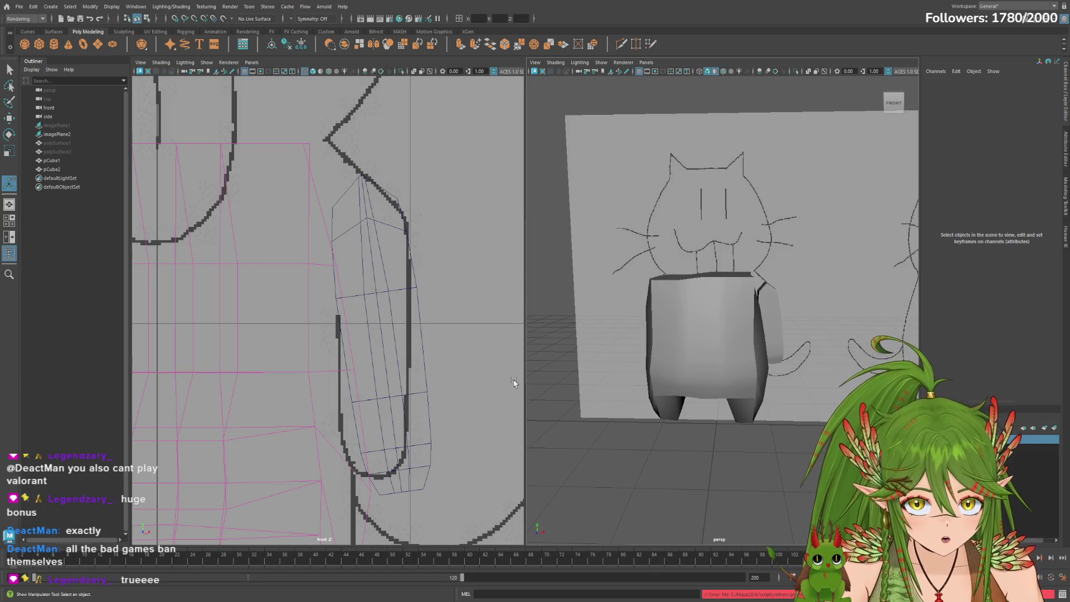
pyautogui.moveTo(613, 362)
pyautogui.keyDown('alt'); pyautogui.mouseDown()
pyautogui.moveTo(752, 346)
pyautogui.moveTo(697, 340)
pyautogui.moveTo(849, 337)
pyautogui.moveTo(753, 366)
pyautogui.mouseUp(); pyautogui.keyUp('alt')
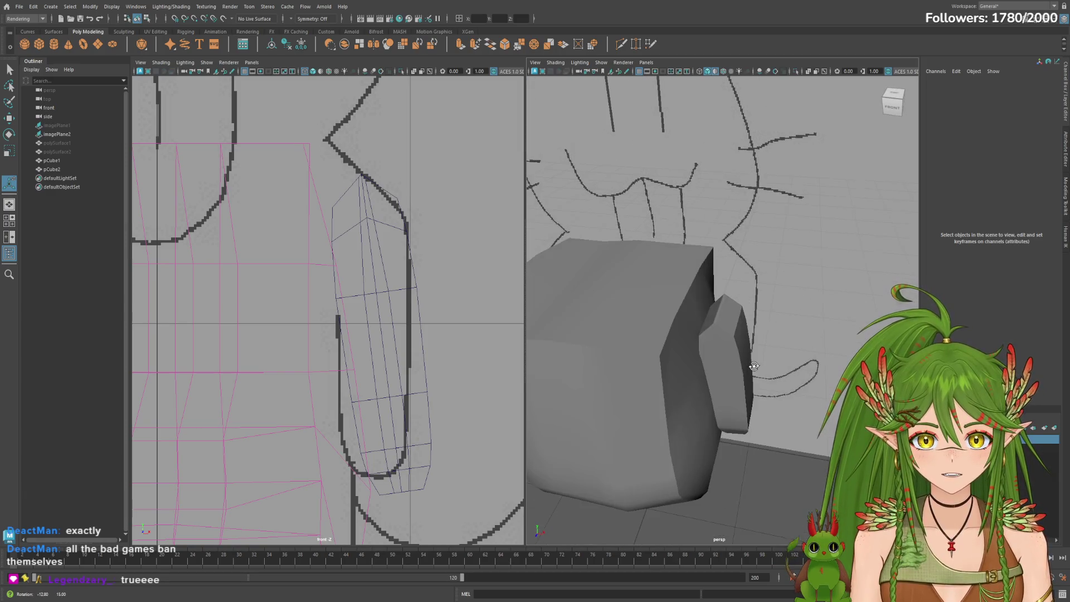
pyautogui.click(749, 366)
pyautogui.keyDown('alt'); pyautogui.moveTo(670, 372); pyautogui.dragTo(502, 362, button='right'); pyautogui.keyUp('alt')
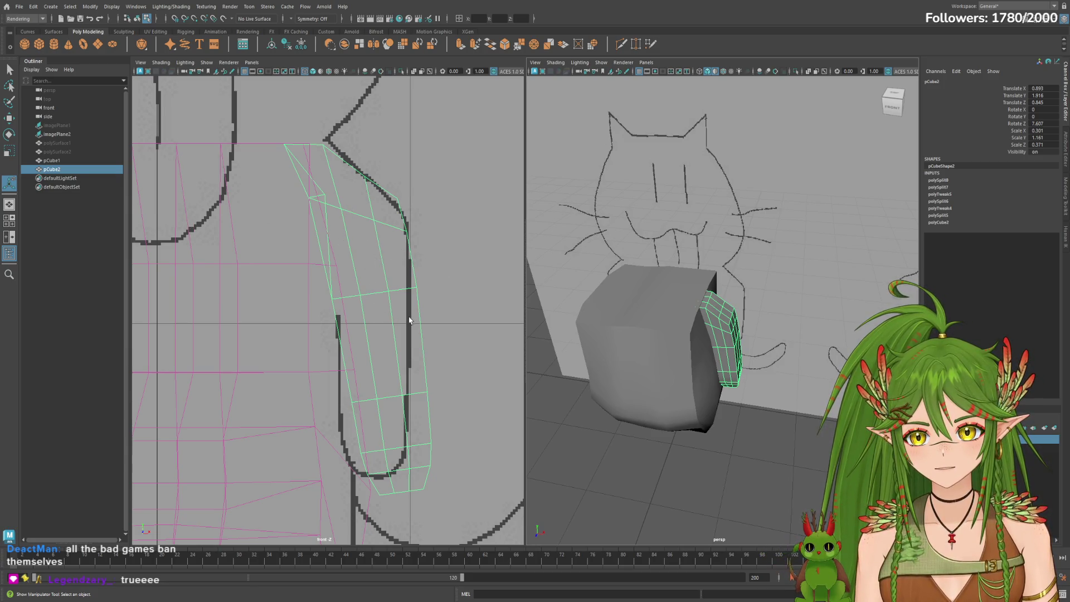
pyautogui.click(287, 48)
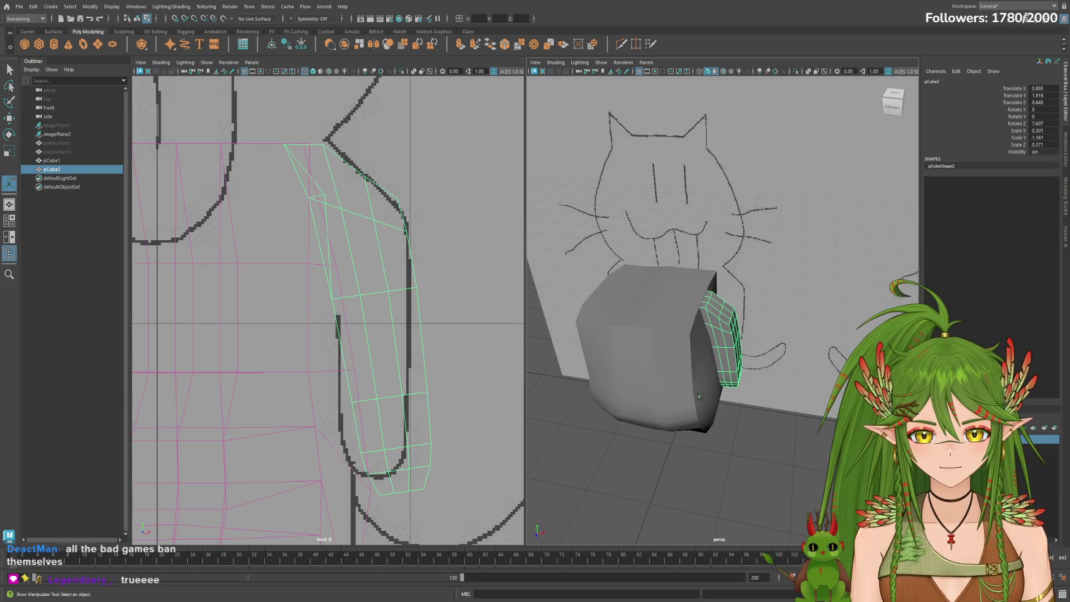
# Undo the arm's mirror operation and duplicate the arm as pCube3.
pyautogui.click(393, 326)
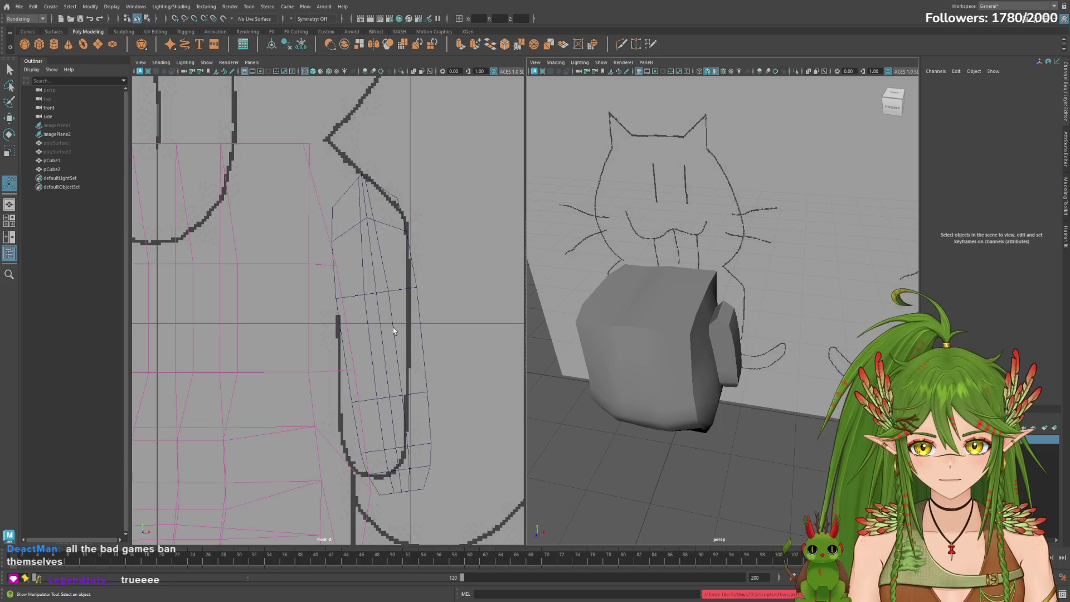
pyautogui.hotkey('ctrl', 'z')
pyautogui.moveTo(741, 385)
pyautogui.keyDown('alt'); pyautogui.mouseDown()
pyautogui.moveTo(827, 390)
pyautogui.moveTo(808, 362)
pyautogui.mouseUp(); pyautogui.keyUp('alt')
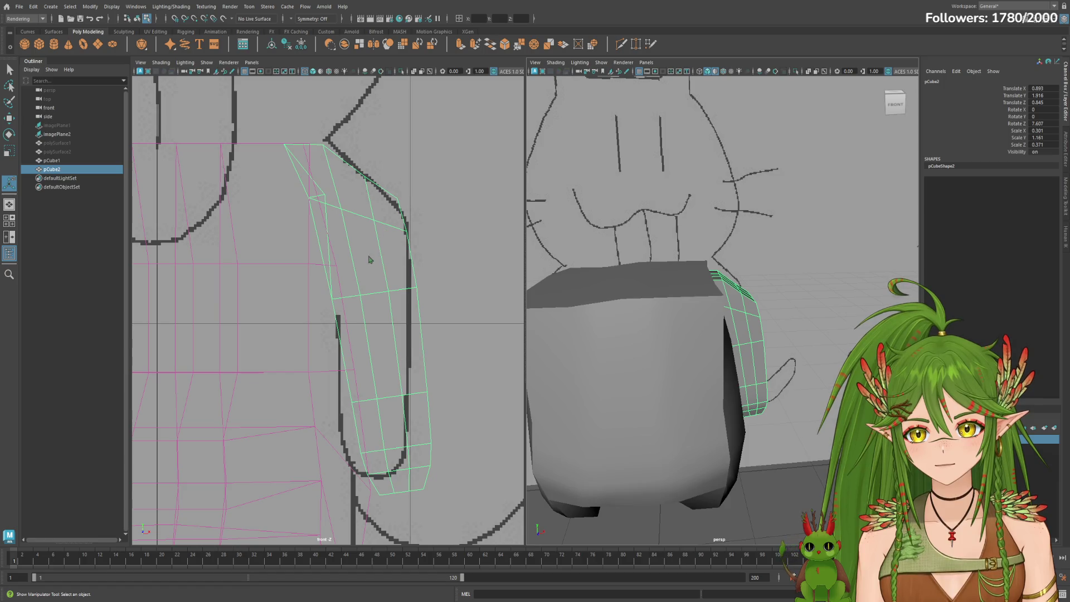
pyautogui.click(385, 330)
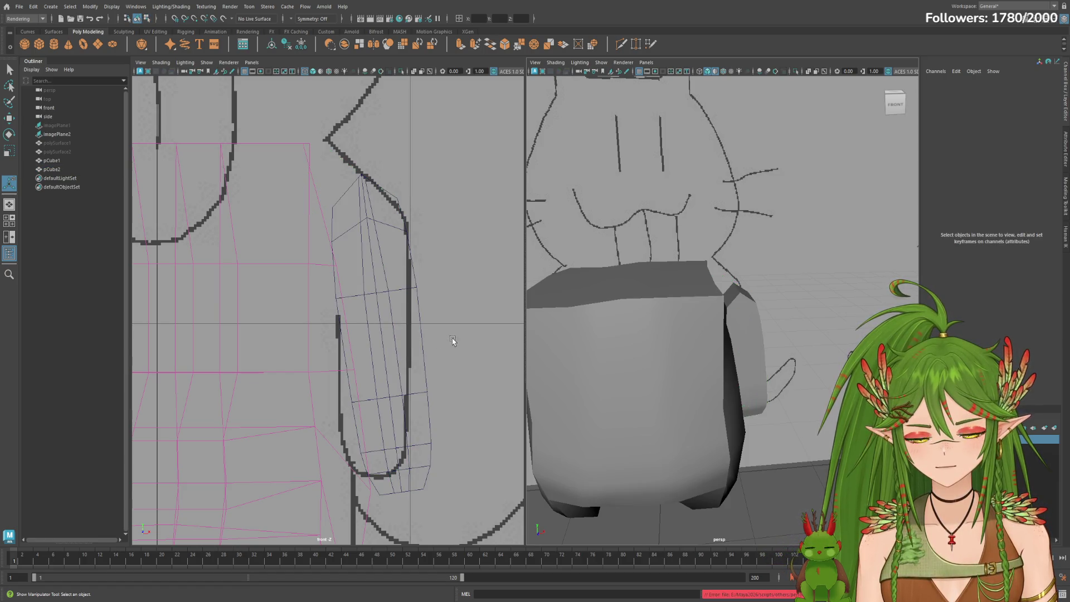
pyautogui.hotkey('ctrl', 'z')
pyautogui.hotkey('ctrl', 'z')
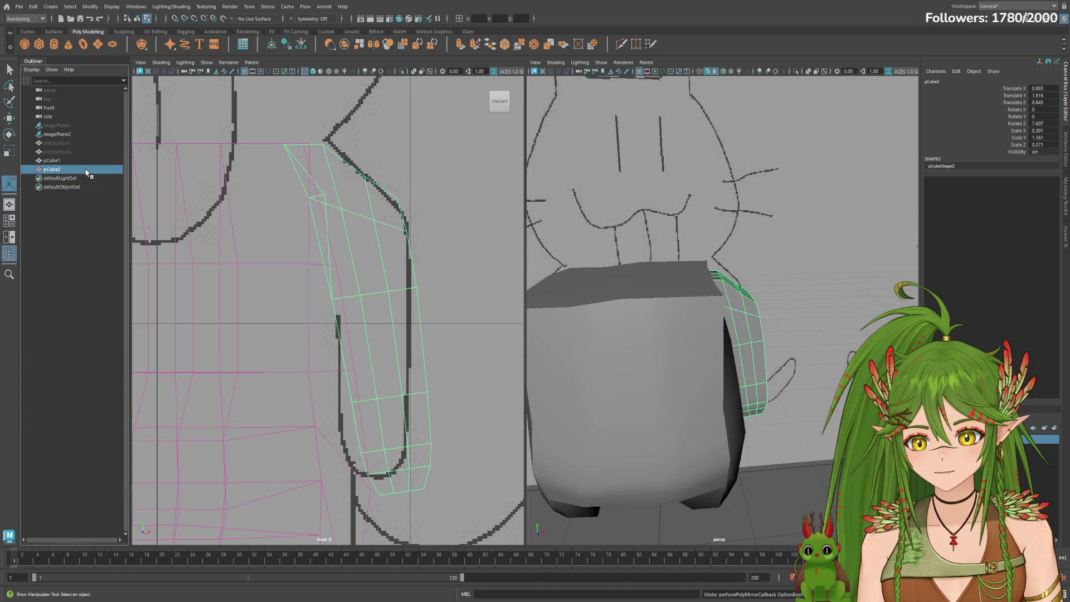
pyautogui.hotkey('ctrl', 'd')
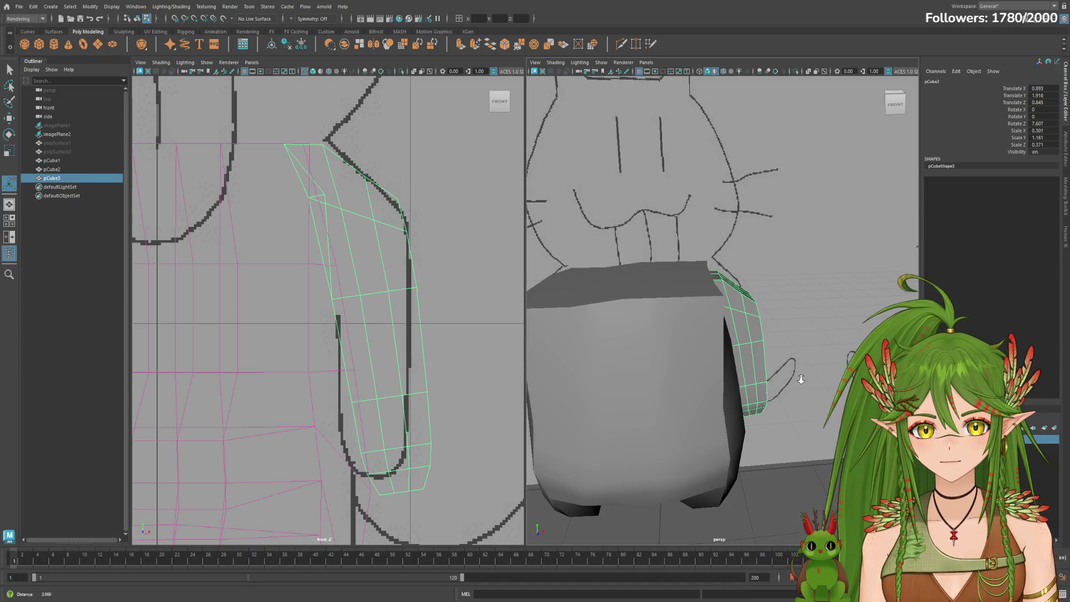
pyautogui.scroll(-2, 801, 379)
# Turn the duplicate arm around its vertical axis and tilt it slightly sideways.
pyautogui.press('e')
pyautogui.moveTo(775, 378); pyautogui.dragTo(671, 370)
pyautogui.moveTo(772, 366)
pyautogui.mouseDown()
pyautogui.moveTo(703, 363)
pyautogui.moveTo(764, 357)
pyautogui.moveTo(725, 362)
pyautogui.mouseUp()
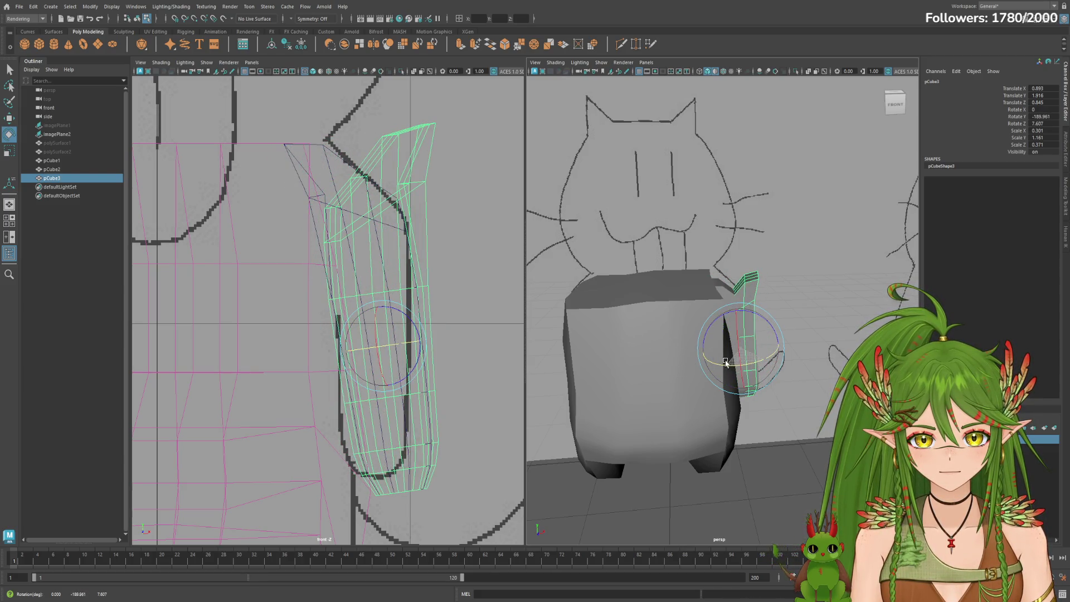
pyautogui.moveTo(825, 380)
pyautogui.keyDown('alt'); pyautogui.mouseDown()
pyautogui.moveTo(786, 346)
pyautogui.moveTo(609, 336)
pyautogui.moveTo(705, 359)
pyautogui.moveTo(734, 339)
pyautogui.moveTo(821, 357)
pyautogui.moveTo(799, 371)
pyautogui.mouseUp(); pyautogui.keyUp('alt')
pyautogui.press('w')
pyautogui.press('e')
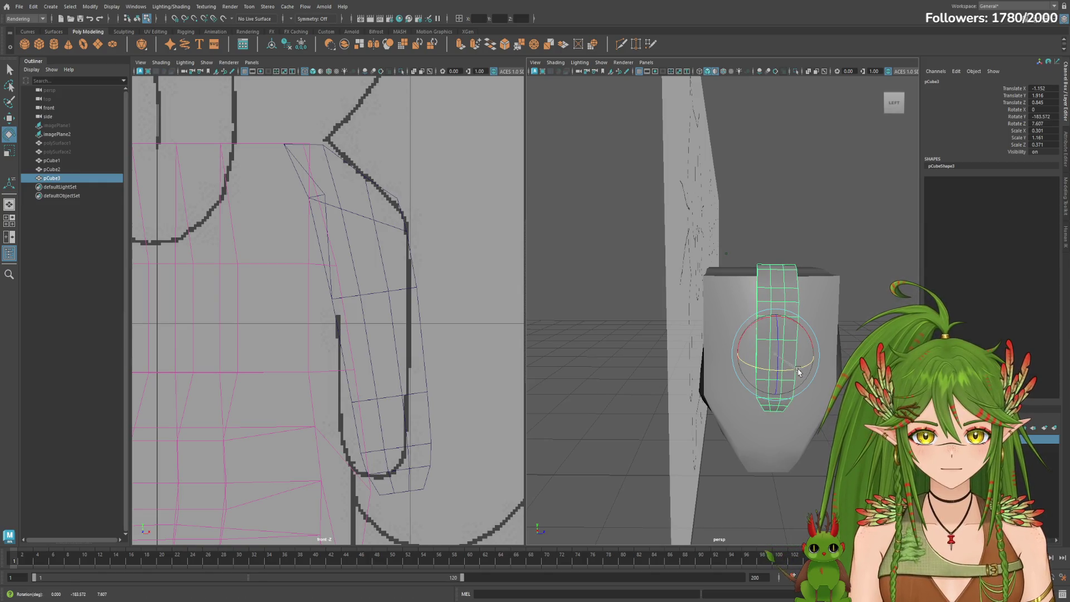
pyautogui.moveTo(804, 335); pyautogui.dragTo(750, 329)
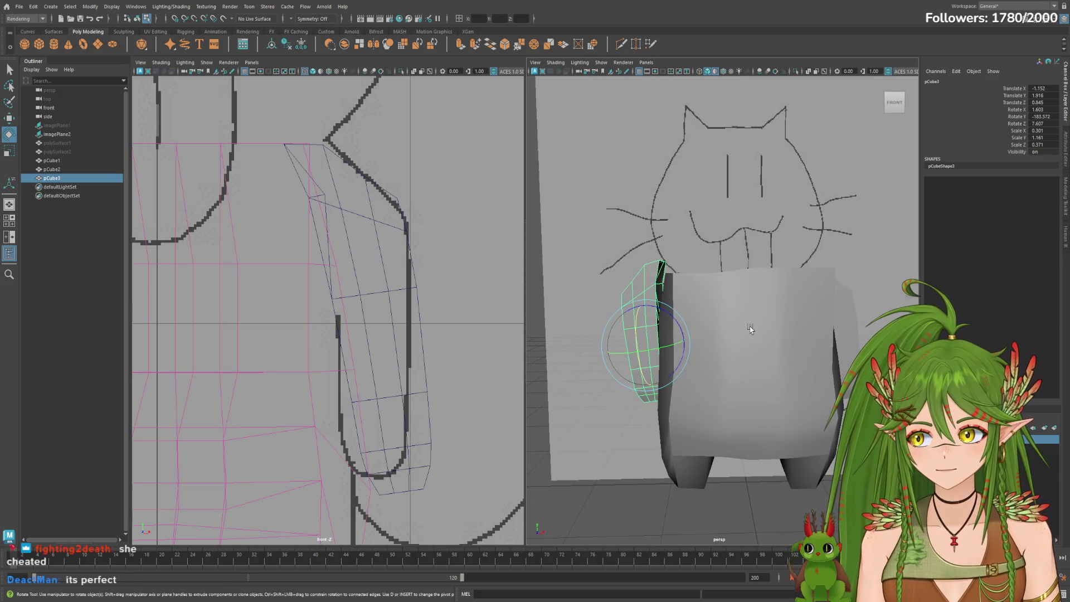
# Lower the duplicate arm and push it against the body's opposite side.
pyautogui.press('w')
pyautogui.keyDown('alt'); pyautogui.moveTo(692, 334); pyautogui.dragTo(798, 358); pyautogui.keyUp('alt')
pyautogui.press('e')
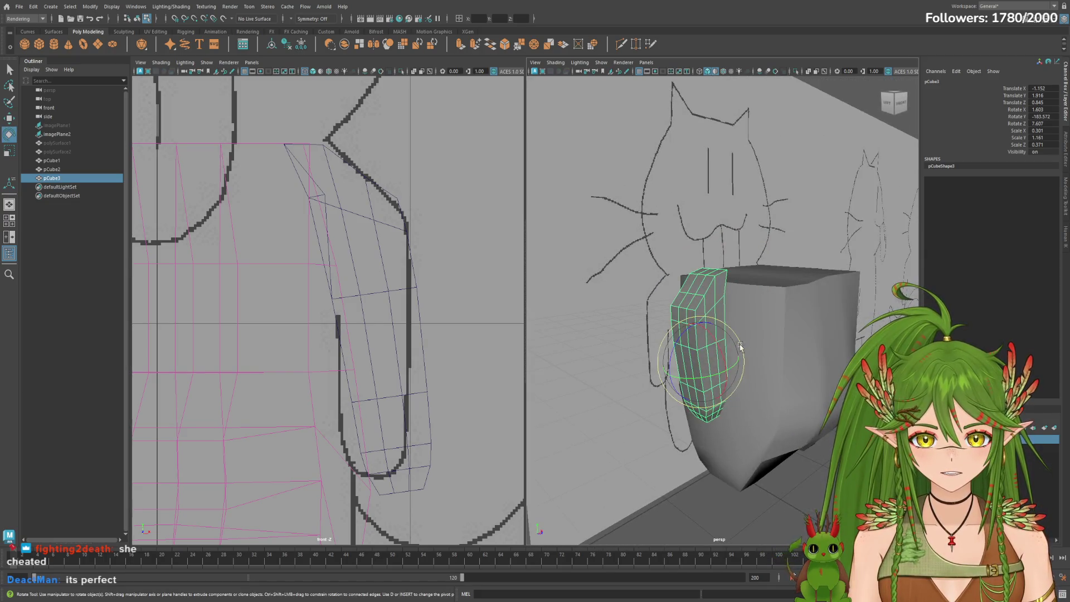
pyautogui.press('w')
pyautogui.moveTo(702, 326)
pyautogui.mouseDown()
pyautogui.moveTo(702, 341)
pyautogui.moveTo(747, 344)
pyautogui.mouseUp()
pyautogui.moveTo(680, 366)
pyautogui.mouseDown()
pyautogui.moveTo(771, 373)
pyautogui.moveTo(719, 364)
pyautogui.mouseUp()
# Check the whole cat from above and turn the arm to face forward, about -179.4° Y.
pyautogui.moveTo(437, 340)
pyautogui.keyDown('alt'); pyautogui.mouseDown(button='right')
pyautogui.moveTo(402, 332)
pyautogui.moveTo(423, 326)
pyautogui.mouseUp(button='right'); pyautogui.keyUp('alt')
pyautogui.moveTo(773, 405)
pyautogui.keyDown('alt'); pyautogui.mouseDown()
pyautogui.moveTo(786, 433)
pyautogui.moveTo(729, 426)
pyautogui.mouseUp(); pyautogui.keyUp('alt')
pyautogui.scroll(5, 730, 427)
pyautogui.moveTo(803, 384)
pyautogui.keyDown('alt'); pyautogui.mouseDown()
pyautogui.moveTo(811, 375)
pyautogui.moveTo(738, 375)
pyautogui.moveTo(718, 405)
pyautogui.moveTo(746, 478)
pyautogui.mouseUp(); pyautogui.keyUp('alt')
pyautogui.press('e')
pyautogui.moveTo(742, 522)
pyautogui.keyDown('alt'); pyautogui.mouseDown()
pyautogui.moveTo(727, 516)
pyautogui.moveTo(716, 397)
pyautogui.mouseUp(); pyautogui.keyUp('alt')
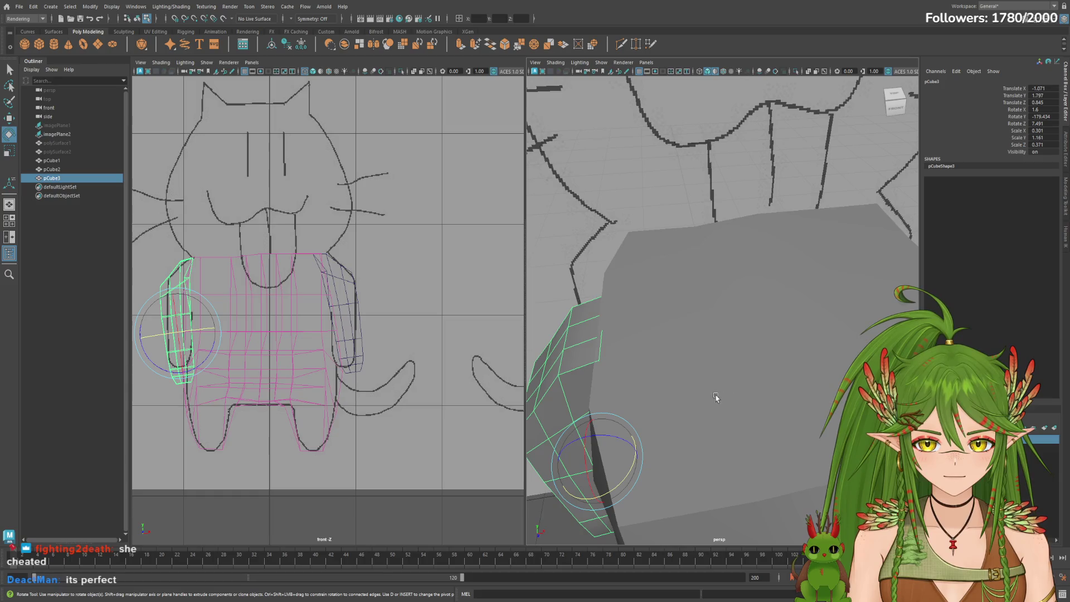
# Adjust the second arm's height and remove its forward tilt.
pyautogui.press('w')
pyautogui.moveTo(590, 434); pyautogui.dragTo(589, 440)
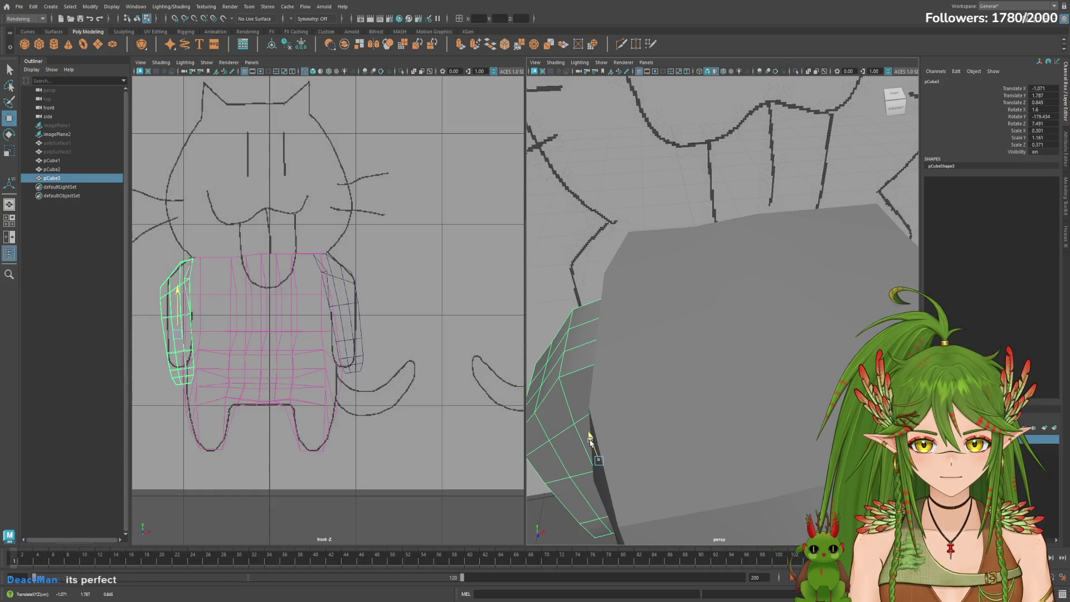
pyautogui.keyDown('alt'); pyautogui.moveTo(716, 415); pyautogui.dragTo(752, 401); pyautogui.keyUp('alt')
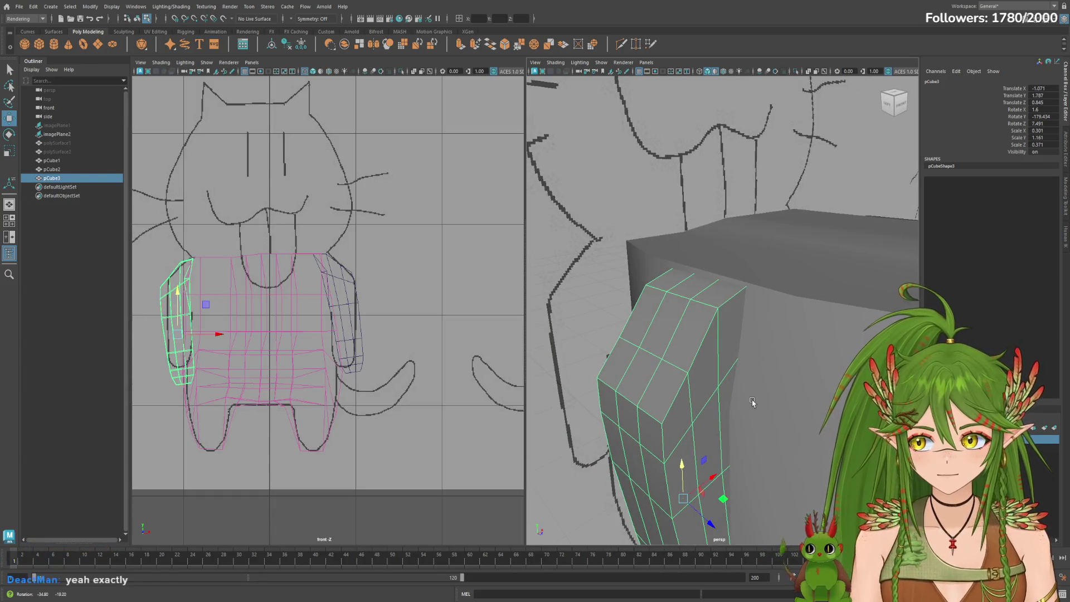
pyautogui.moveTo(681, 450); pyautogui.dragTo(682, 446)
pyautogui.press('e')
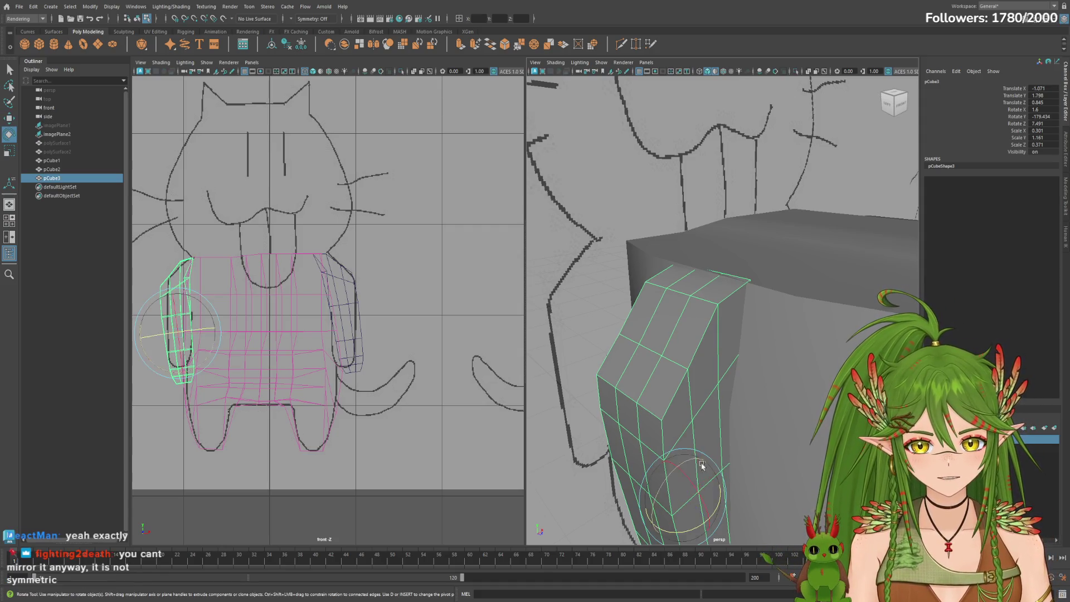
pyautogui.moveTo(698, 503); pyautogui.dragTo(697, 495)
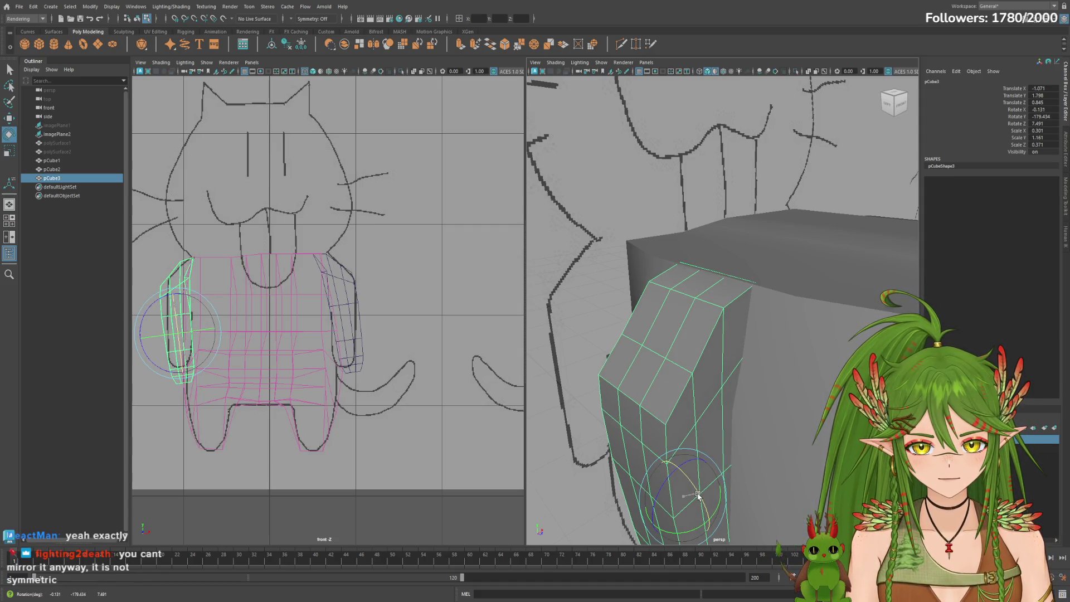
# Straighten the arm's lean to about 3.95° Z and raise it to 1.82 Y, then deselect.
pyautogui.keyDown('alt'); pyautogui.moveTo(773, 440); pyautogui.dragTo(724, 462); pyautogui.keyUp('alt')
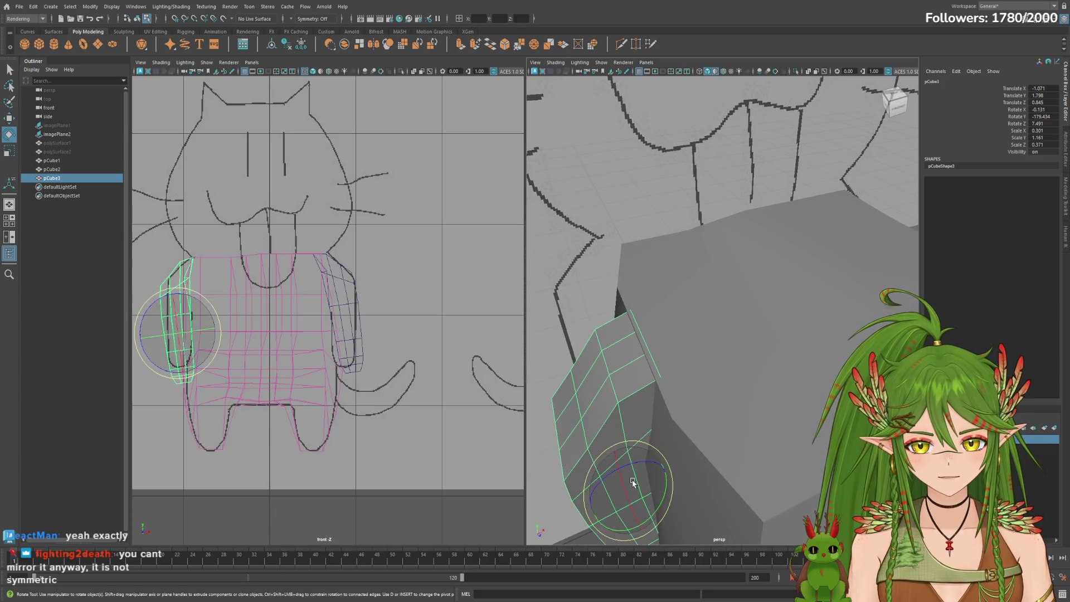
pyautogui.press('w')
pyautogui.moveTo(624, 466); pyautogui.dragTo(677, 451)
pyautogui.moveTo(792, 449)
pyautogui.keyDown('alt'); pyautogui.mouseDown()
pyautogui.moveTo(752, 448)
pyautogui.moveTo(823, 433)
pyautogui.mouseUp(); pyautogui.keyUp('alt')
pyautogui.press('e')
pyautogui.moveTo(691, 332)
pyautogui.mouseDown()
pyautogui.moveTo(685, 323)
pyautogui.moveTo(695, 333)
pyautogui.moveTo(723, 324)
pyautogui.moveTo(677, 338)
pyautogui.mouseUp()
pyautogui.press('w')
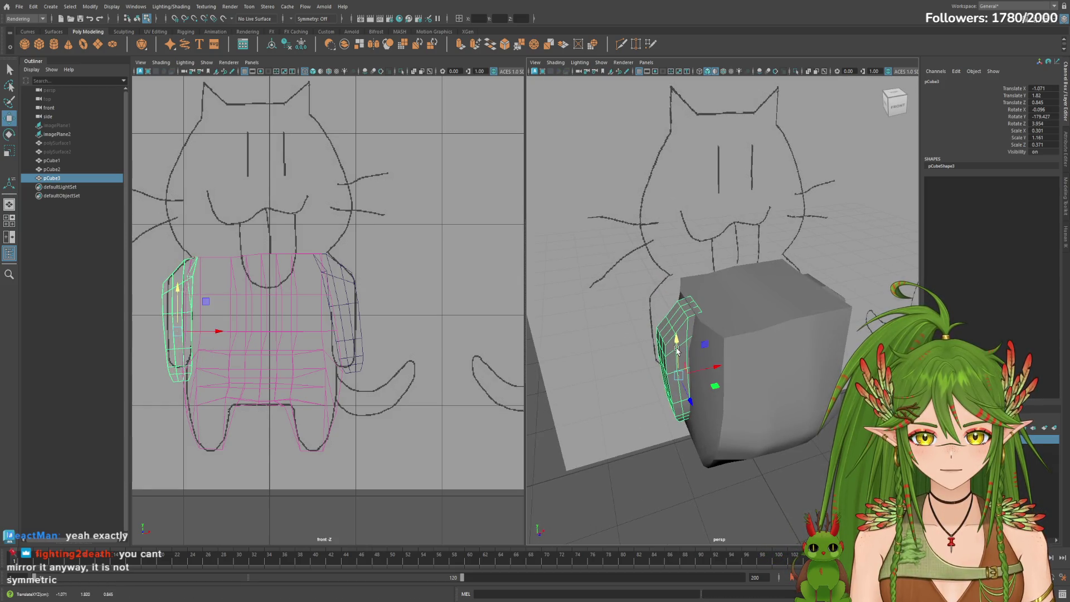
pyautogui.keyDown('alt'); pyautogui.moveTo(676, 337); pyautogui.dragTo(827, 348, button='right'); pyautogui.keyUp('alt')
pyautogui.scroll(3, 717, 318)
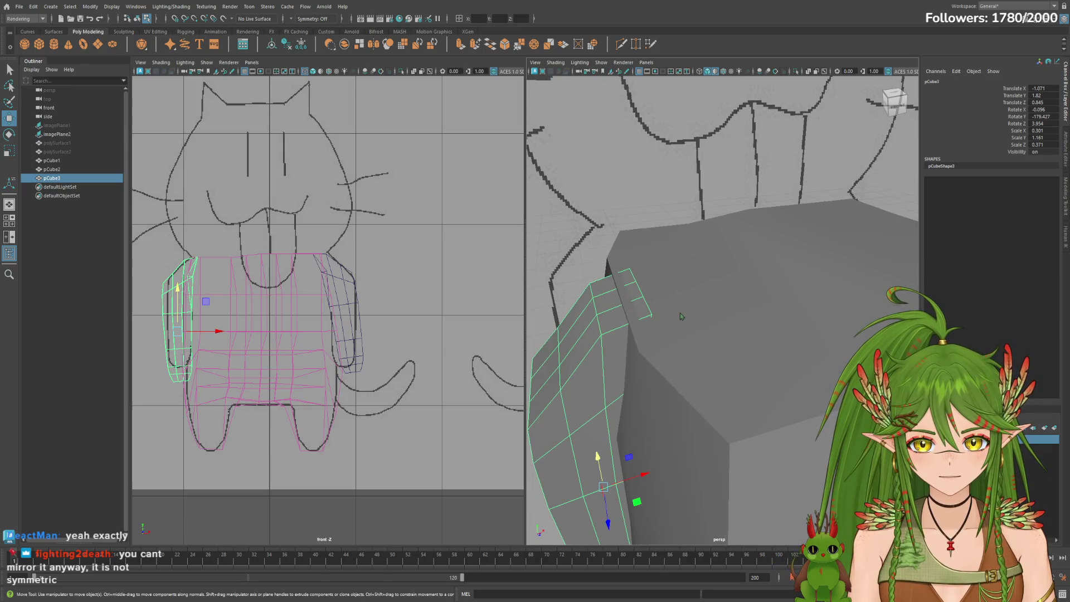
pyautogui.click(609, 284)
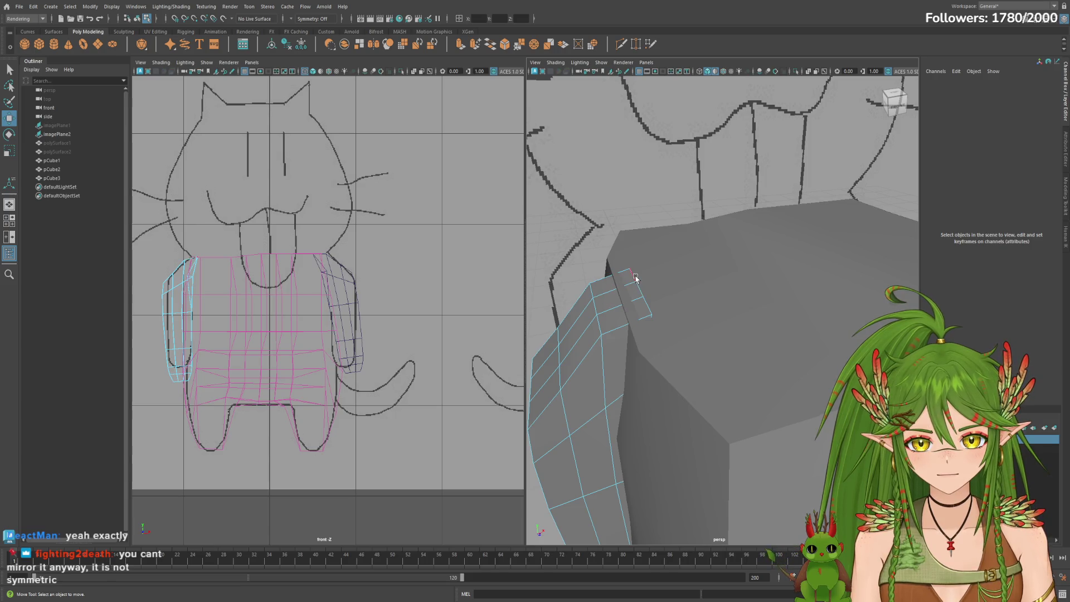
# Raise the vertex at the arm's top corner.
pyautogui.click(636, 277)
pyautogui.press('e')
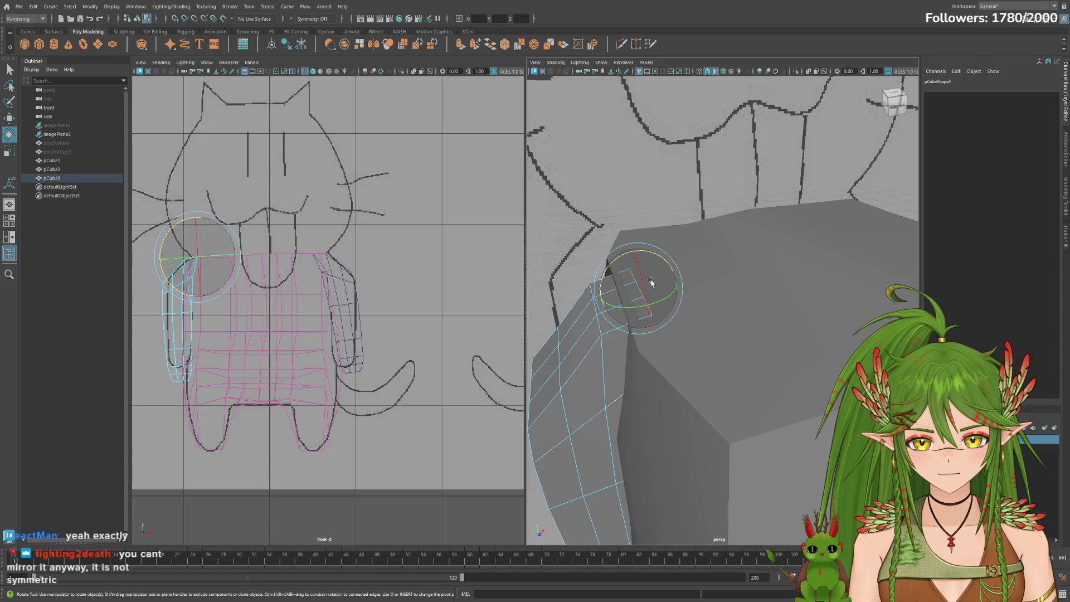
pyautogui.press('w')
pyautogui.moveTo(638, 267); pyautogui.dragTo(639, 258)
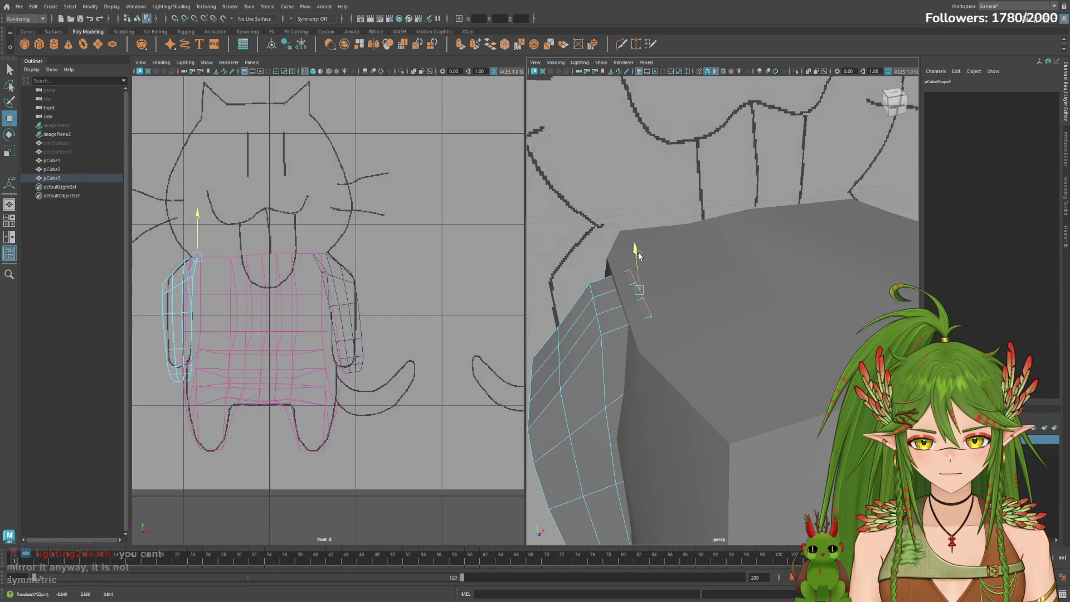
pyautogui.moveTo(640, 257)
pyautogui.keyDown('alt'); pyautogui.mouseDown()
pyautogui.moveTo(733, 334)
pyautogui.moveTo(638, 262)
pyautogui.mouseUp(); pyautogui.keyUp('alt')
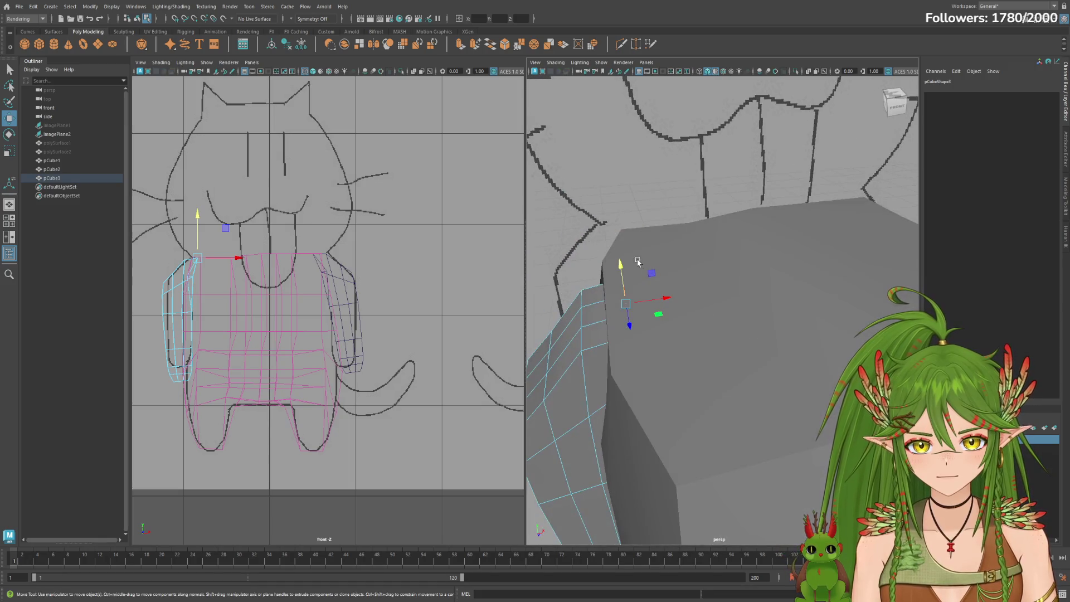
# Select the second arm pCube3 and raise it a tiny bit.
pyautogui.click(56, 178)
pyautogui.moveTo(588, 451); pyautogui.dragTo(590, 455)
pyautogui.scroll(-5, 589, 455)
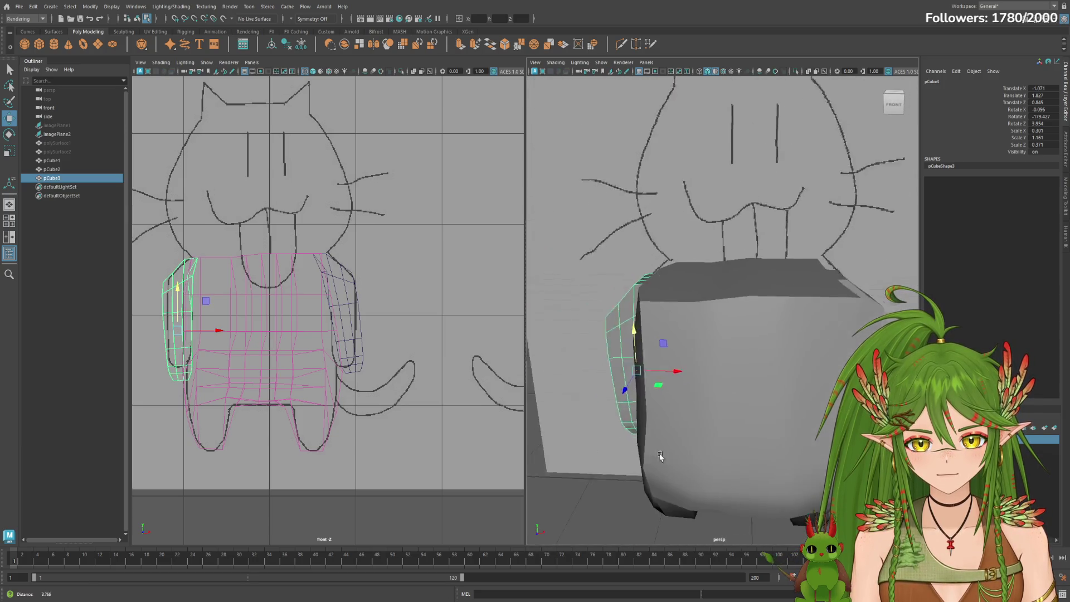
pyautogui.keyDown('alt'); pyautogui.moveTo(588, 455); pyautogui.dragTo(620, 462); pyautogui.keyUp('alt')
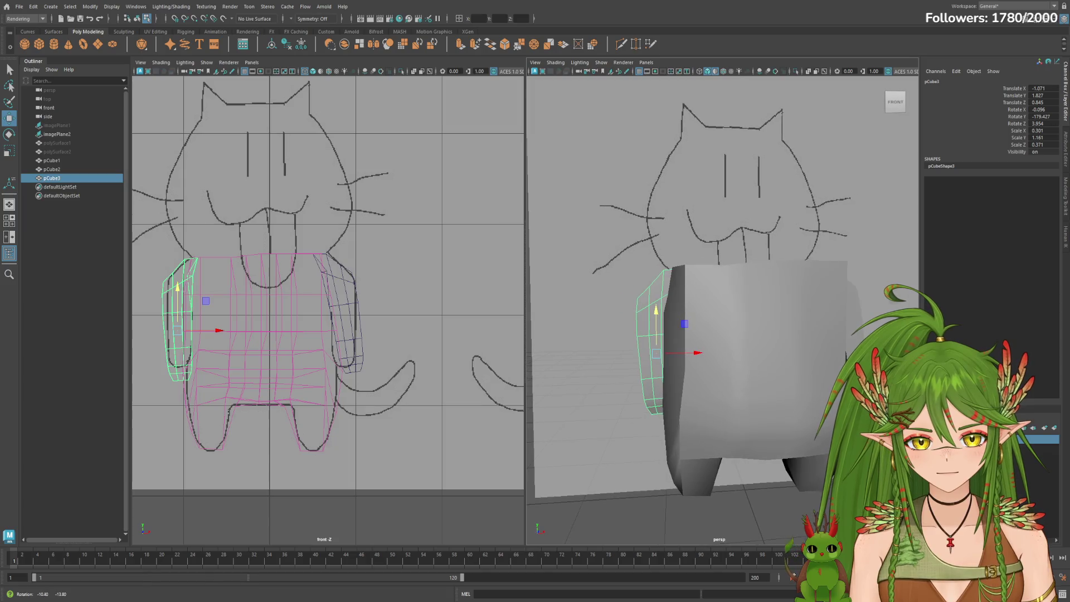
pyautogui.keyDown('alt'); pyautogui.moveTo(820, 413); pyautogui.dragTo(830, 401); pyautogui.keyUp('alt')
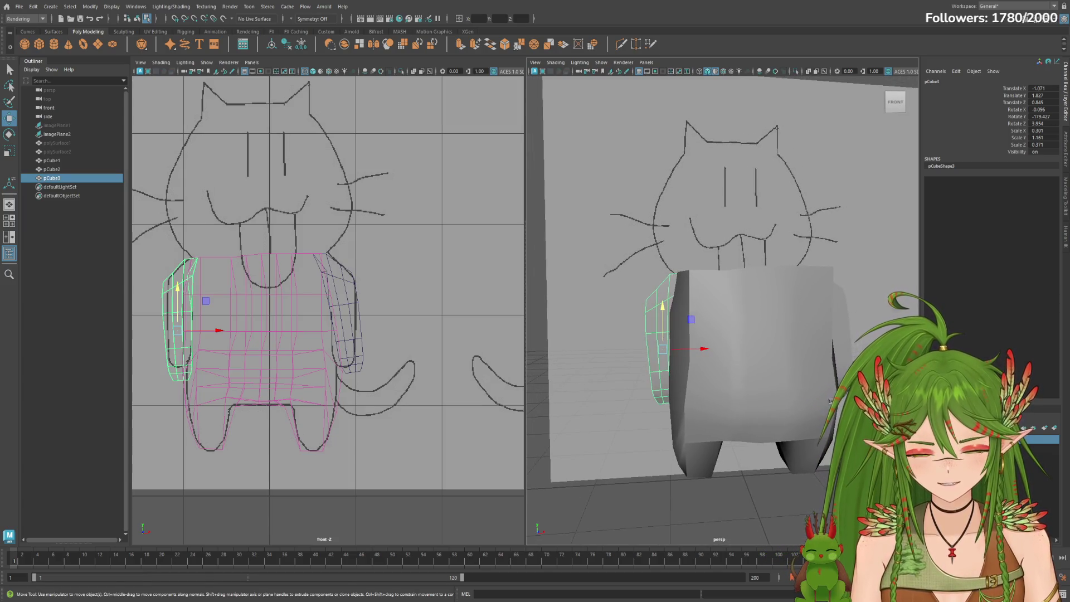
# Scale the left arm to 1.121 in Y, set its height near 1.855 Y, then select pCube2.
pyautogui.press('r')
pyautogui.moveTo(661, 308); pyautogui.dragTo(660, 311)
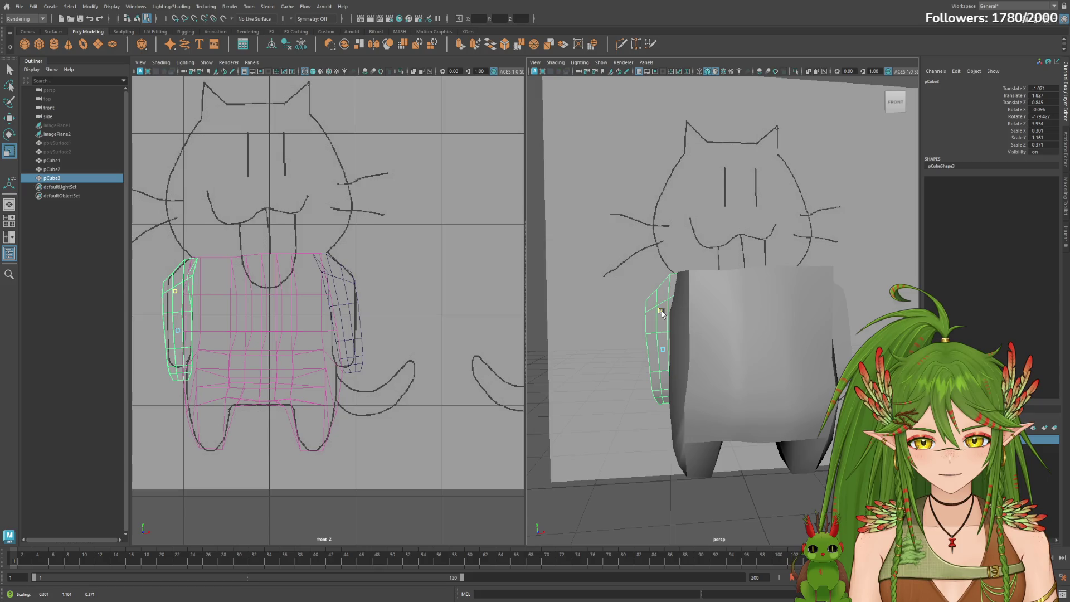
pyautogui.press('w')
pyautogui.keyDown('alt'); pyautogui.moveTo(661, 311); pyautogui.dragTo(810, 377, button='right'); pyautogui.keyUp('alt')
pyautogui.moveTo(618, 436)
pyautogui.mouseDown()
pyautogui.moveTo(619, 423)
pyautogui.moveTo(725, 393)
pyautogui.mouseUp()
pyautogui.moveTo(705, 465); pyautogui.dragTo(798, 434)
pyautogui.click(71, 169)
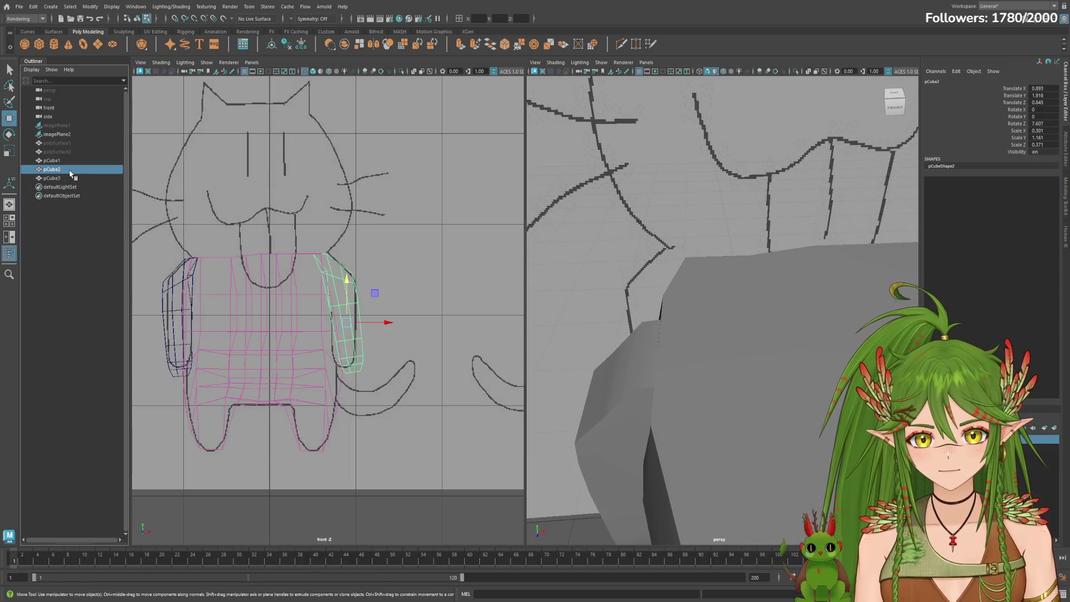
# Select the left arm pCube3 and rotate one of its edges.
pyautogui.keyDown('alt'); pyautogui.moveTo(643, 341); pyautogui.dragTo(749, 363); pyautogui.keyUp('alt')
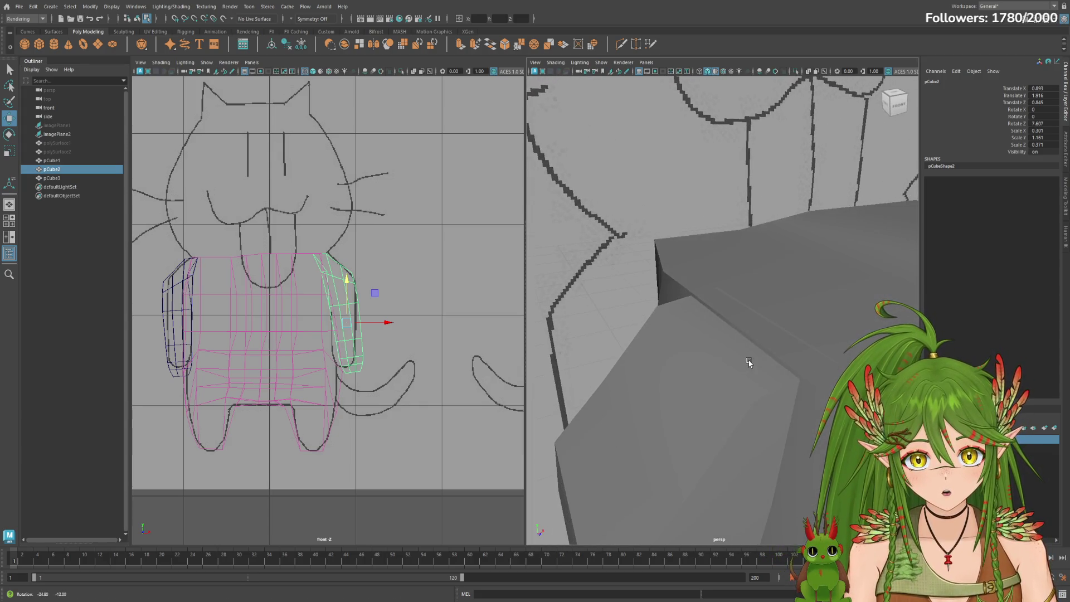
pyautogui.click(69, 179)
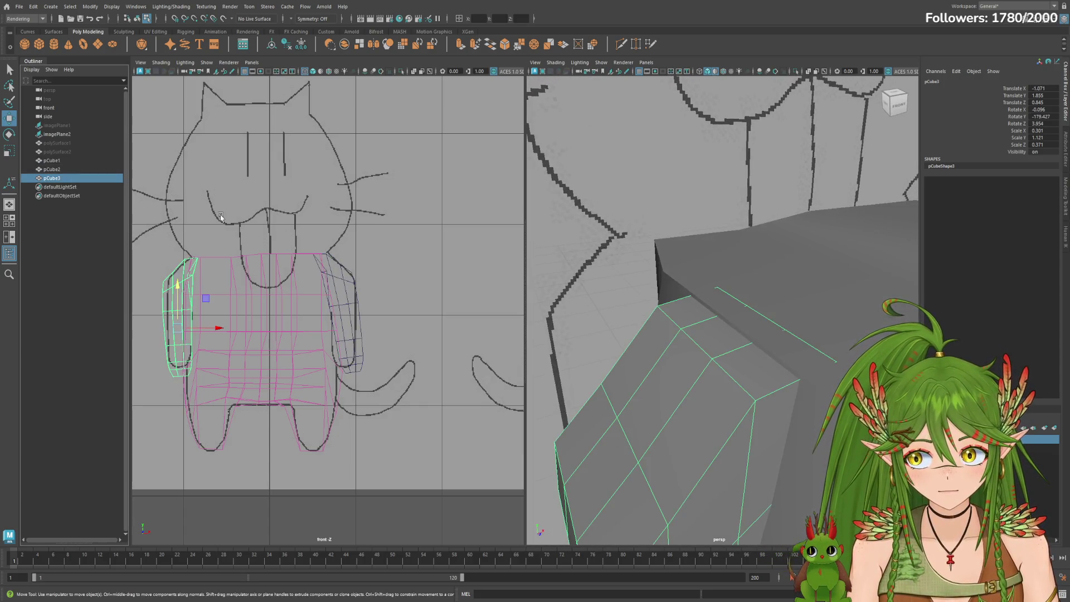
pyautogui.press('F10')
pyautogui.click(781, 327)
pyautogui.press('e')
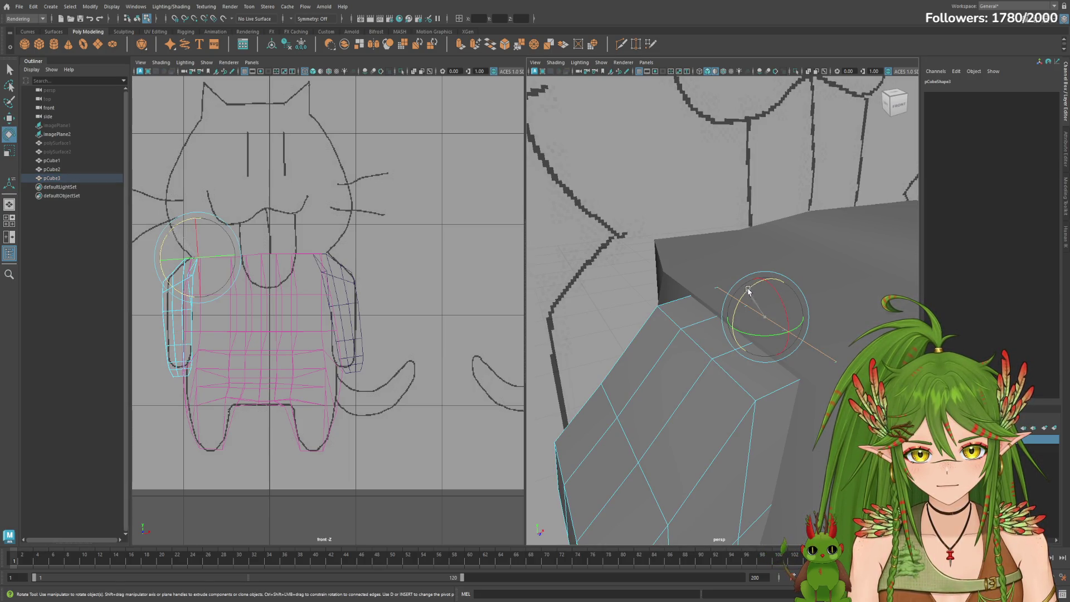
pyautogui.press('w')
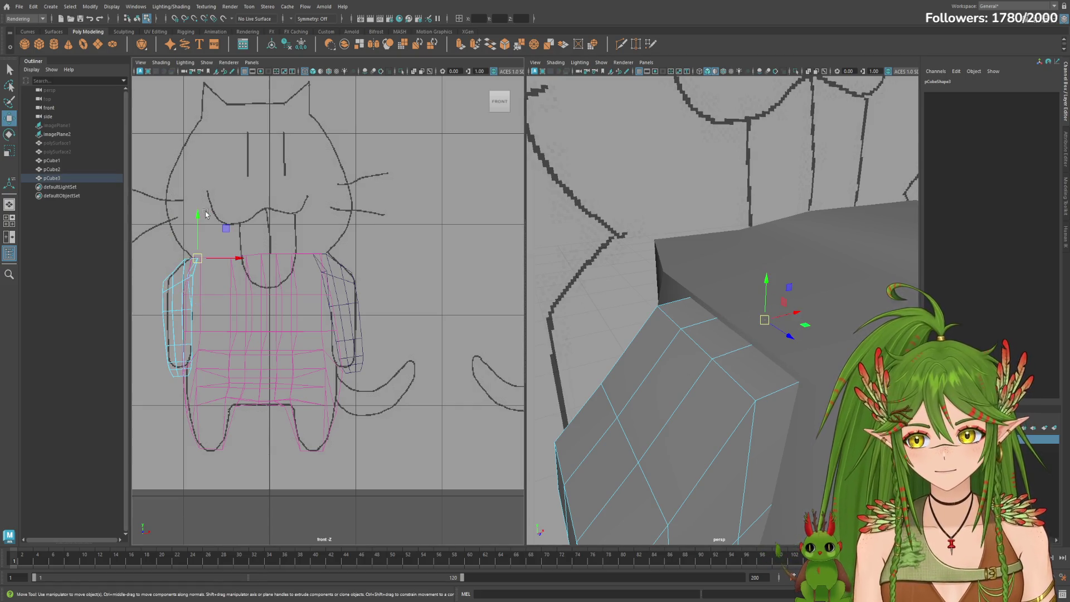
# Nudge the whole left arm up to about 1.879 Y and review it against the reference.
pyautogui.click(54, 177)
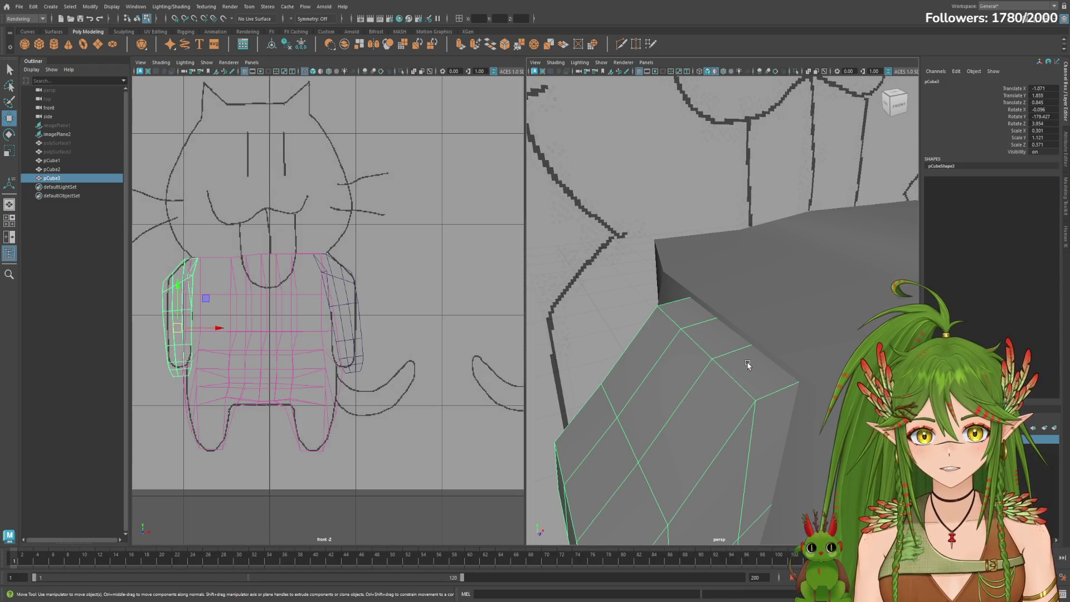
pyautogui.moveTo(171, 286); pyautogui.dragTo(178, 291)
pyautogui.press('f')
pyautogui.moveTo(724, 401)
pyautogui.keyDown('alt'); pyautogui.mouseDown()
pyautogui.moveTo(799, 422)
pyautogui.moveTo(774, 457)
pyautogui.moveTo(819, 454)
pyautogui.moveTo(802, 440)
pyautogui.moveTo(820, 413)
pyautogui.moveTo(820, 439)
pyautogui.moveTo(783, 423)
pyautogui.moveTo(820, 412)
pyautogui.mouseUp(); pyautogui.keyUp('alt')
pyautogui.click(825, 453)
pyautogui.scroll(-3, 824, 453)
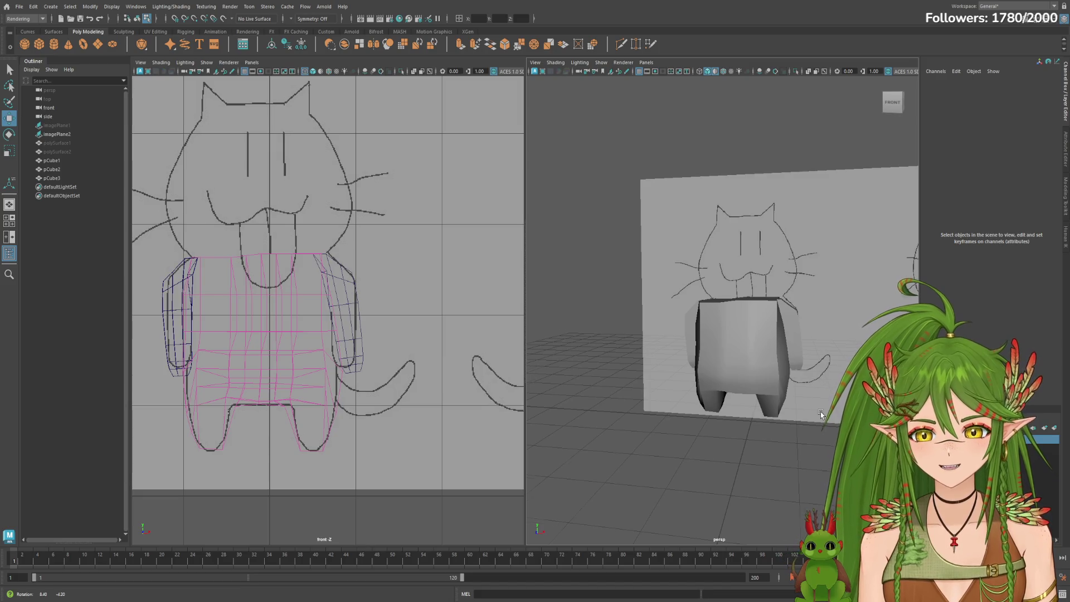
pyautogui.scroll(3, 820, 412)
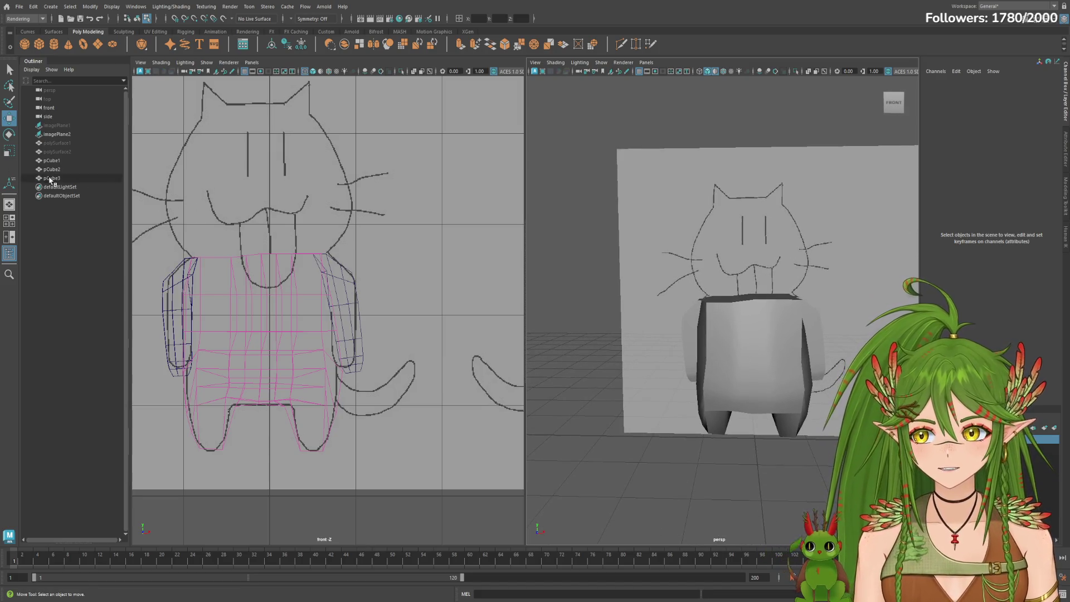
# Scale both arm blocks together uniformly, then select only the left arm.
pyautogui.click(51, 178)
pyautogui.keyDown('ctrl'); pyautogui.click(51, 169); pyautogui.keyUp('ctrl')
pyautogui.press('r')
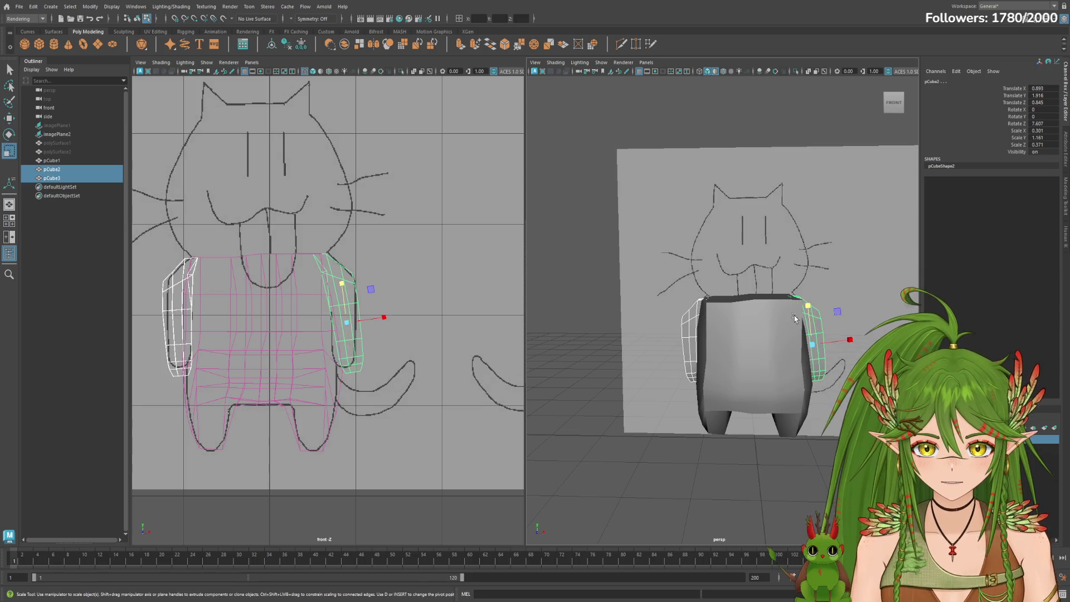
pyautogui.moveTo(809, 307); pyautogui.dragTo(809, 307)
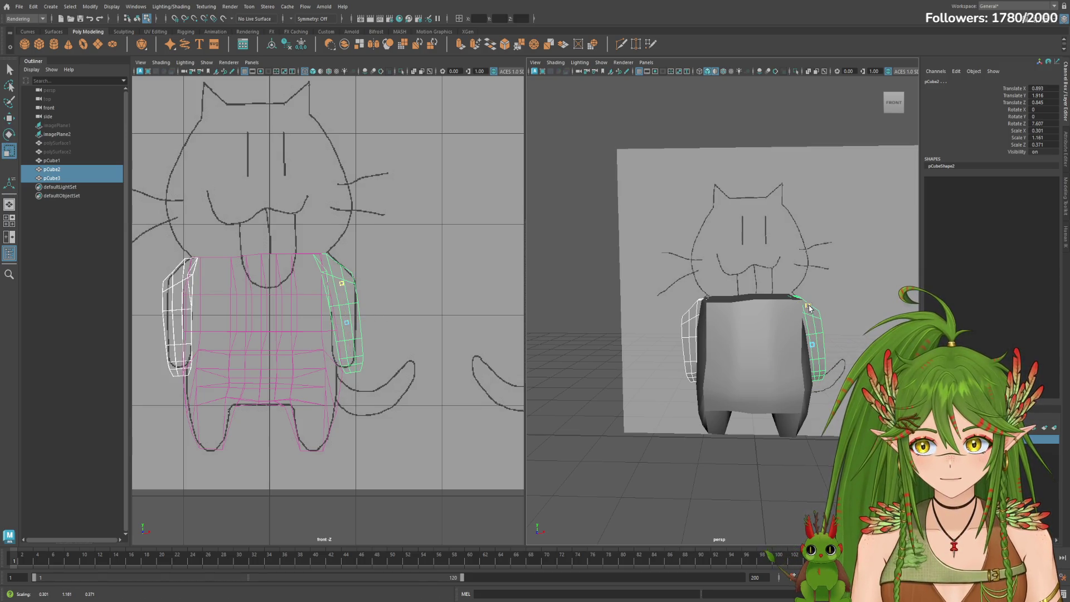
pyautogui.click(83, 178)
# Reduce the left arm block's Z rotation so it tilts less to the side.
pyautogui.press('w')
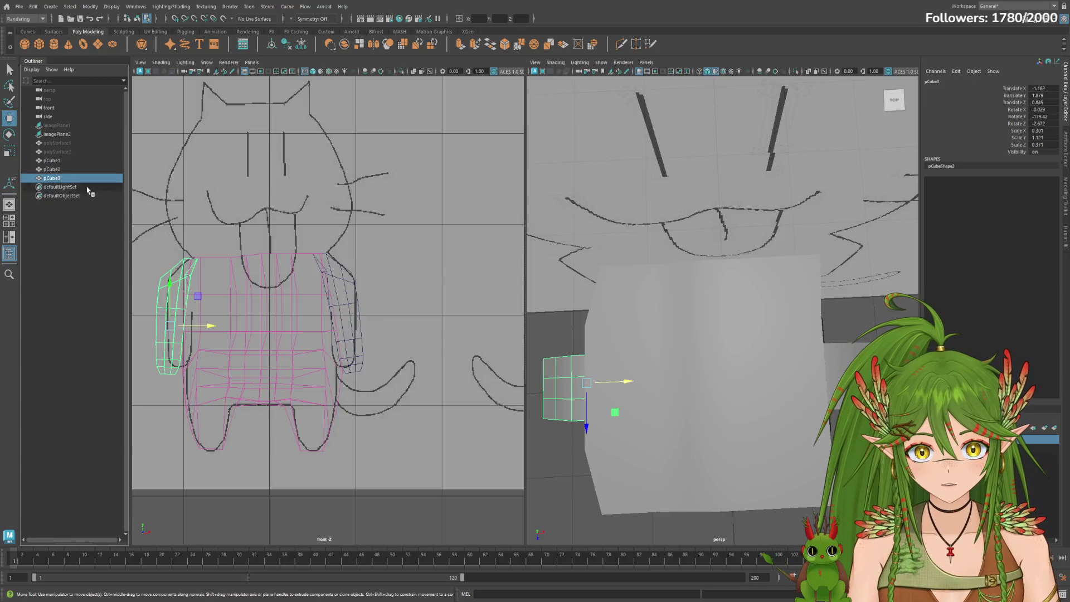
pyautogui.moveTo(625, 382)
pyautogui.keyDown('alt'); pyautogui.mouseDown()
pyautogui.moveTo(687, 420)
pyautogui.moveTo(690, 376)
pyautogui.moveTo(699, 412)
pyautogui.mouseUp(); pyautogui.keyUp('alt')
pyautogui.scroll(-3, 705, 404)
pyautogui.press('e')
pyautogui.moveTo(630, 306)
pyautogui.mouseDown()
pyautogui.moveTo(719, 353)
pyautogui.moveTo(784, 348)
pyautogui.mouseUp()
# Move the left arm block slightly along X, closer in against the body.
pyautogui.press('w')
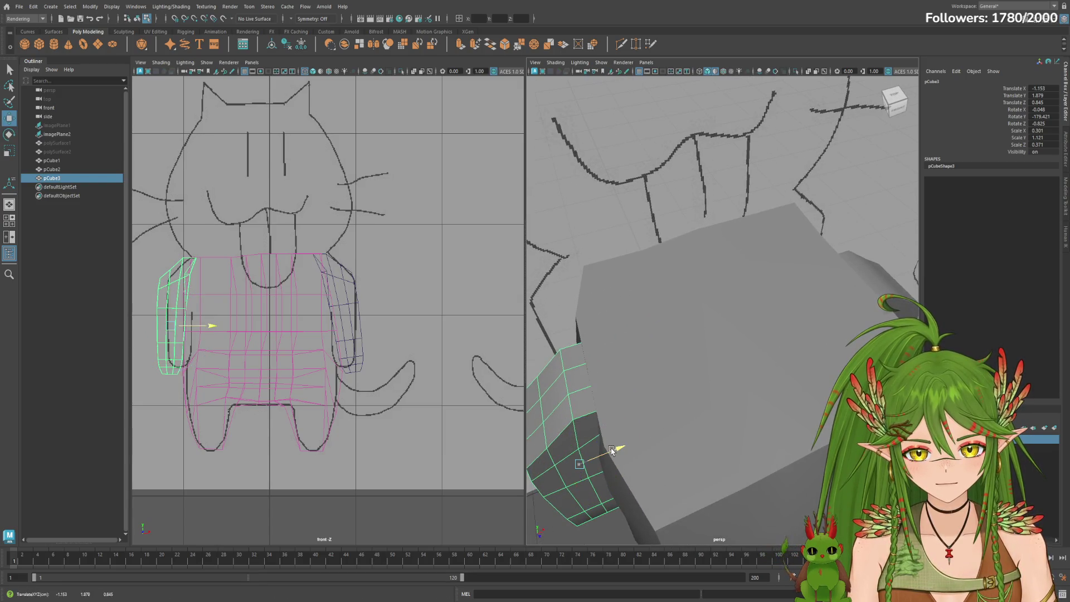
pyautogui.keyDown('alt'); pyautogui.moveTo(613, 450); pyautogui.dragTo(689, 410); pyautogui.keyUp('alt')
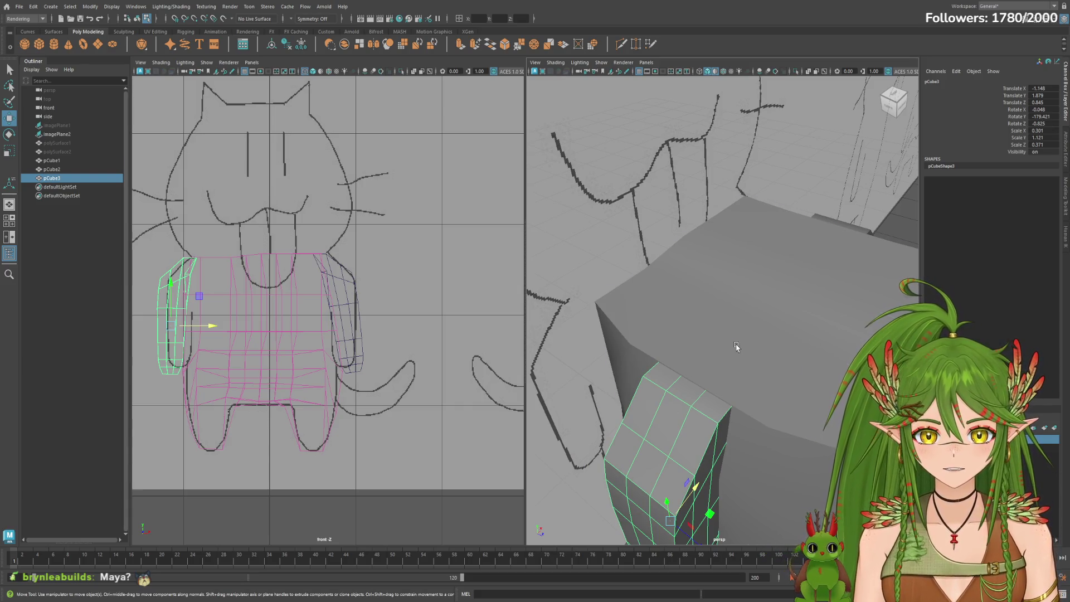
pyautogui.moveTo(736, 347); pyautogui.dragTo(712, 321, button='right')
pyautogui.click(61, 169)
pyautogui.moveTo(539, 245)
pyautogui.keyDown('alt'); pyautogui.mouseDown()
pyautogui.moveTo(769, 303)
pyautogui.moveTo(734, 296)
pyautogui.moveTo(717, 318)
pyautogui.moveTo(617, 320)
pyautogui.mouseUp(); pyautogui.keyUp('alt')
pyautogui.click(75, 179)
pyautogui.moveTo(535, 345)
pyautogui.keyDown('alt'); pyautogui.mouseDown()
pyautogui.moveTo(559, 371)
pyautogui.moveTo(633, 392)
pyautogui.mouseUp(); pyautogui.keyUp('alt')
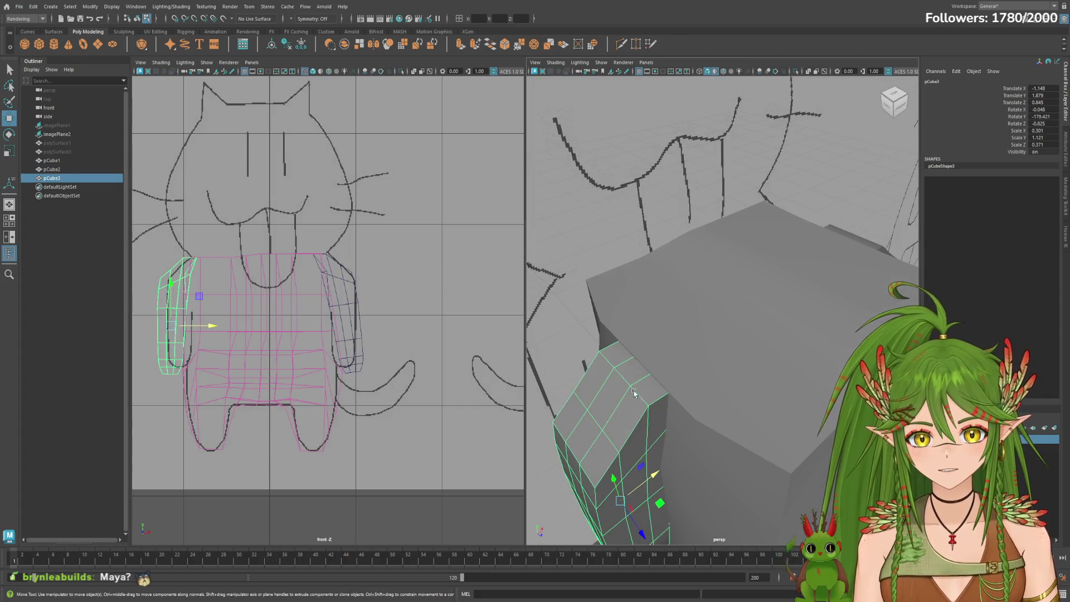
pyautogui.moveTo(651, 475)
pyautogui.mouseDown()
pyautogui.moveTo(746, 462)
pyautogui.moveTo(729, 439)
pyautogui.moveTo(787, 438)
pyautogui.moveTo(768, 452)
pyautogui.mouseUp()
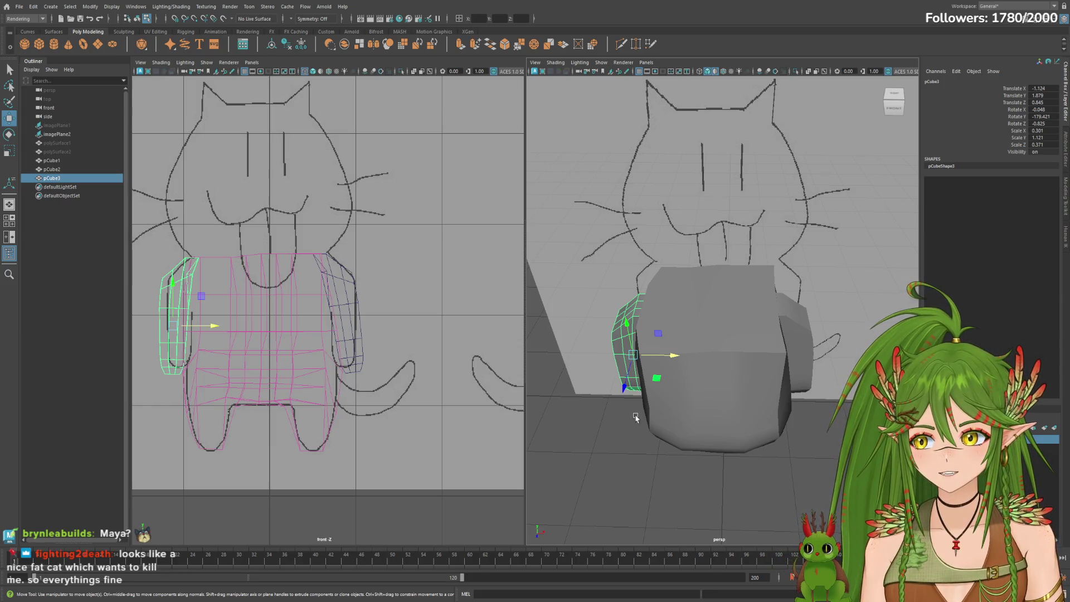
pyautogui.click(109, 187)
pyautogui.moveTo(666, 434)
pyautogui.keyDown('alt'); pyautogui.mouseDown()
pyautogui.moveTo(832, 421)
pyautogui.moveTo(714, 427)
pyautogui.moveTo(734, 428)
pyautogui.mouseUp(); pyautogui.keyUp('alt')
pyautogui.click(57, 133)
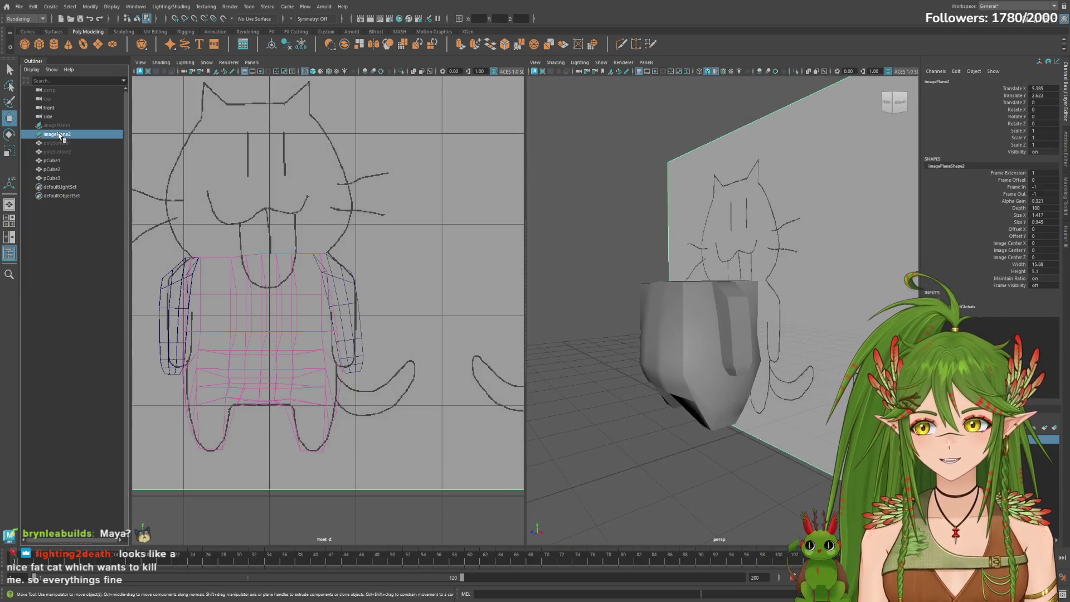
# Hide the cat reference image planes.
pyautogui.hotkey('ctrl', 'h')
pyautogui.moveTo(702, 340)
pyautogui.keyDown('alt'); pyautogui.mouseDown()
pyautogui.moveTo(585, 351)
pyautogui.moveTo(706, 380)
pyautogui.moveTo(672, 372)
pyautogui.mouseUp(); pyautogui.keyUp('alt')
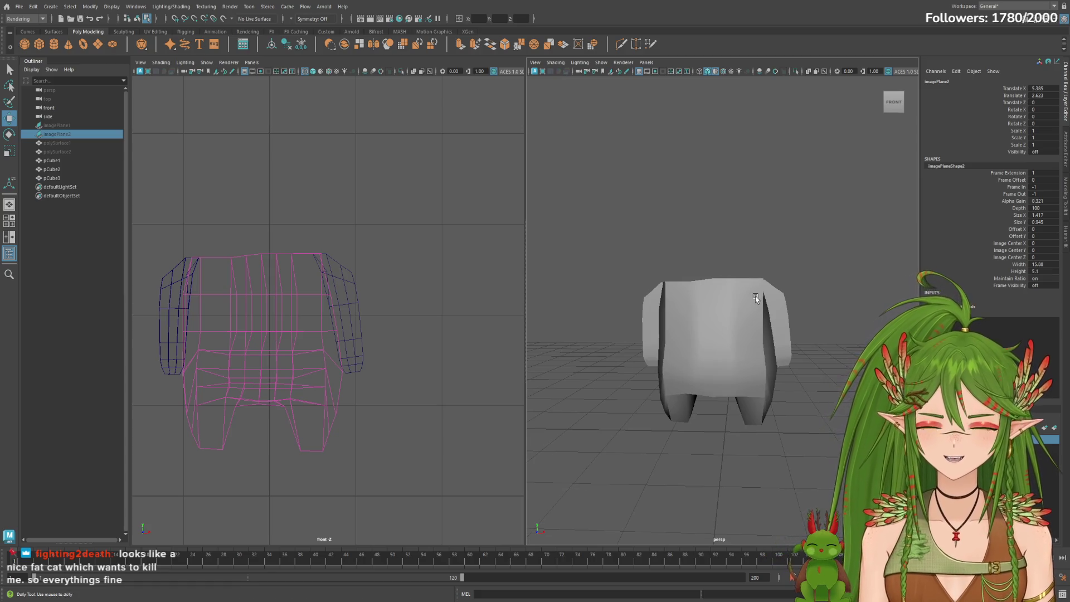
pyautogui.keyDown('alt'); pyautogui.moveTo(755, 299); pyautogui.dragTo(786, 299, button='right'); pyautogui.keyUp('alt')
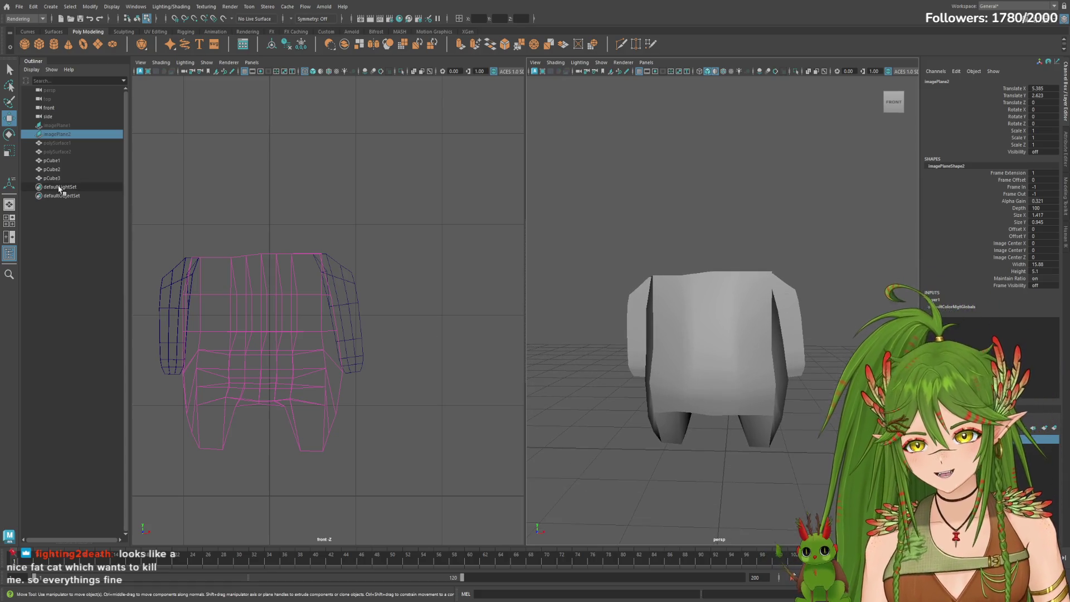
# Inspect the pCube1 body block from the front, below and behind.
pyautogui.click(52, 161)
pyautogui.keyDown('alt'); pyautogui.moveTo(783, 310); pyautogui.dragTo(838, 305, button='right'); pyautogui.keyUp('alt')
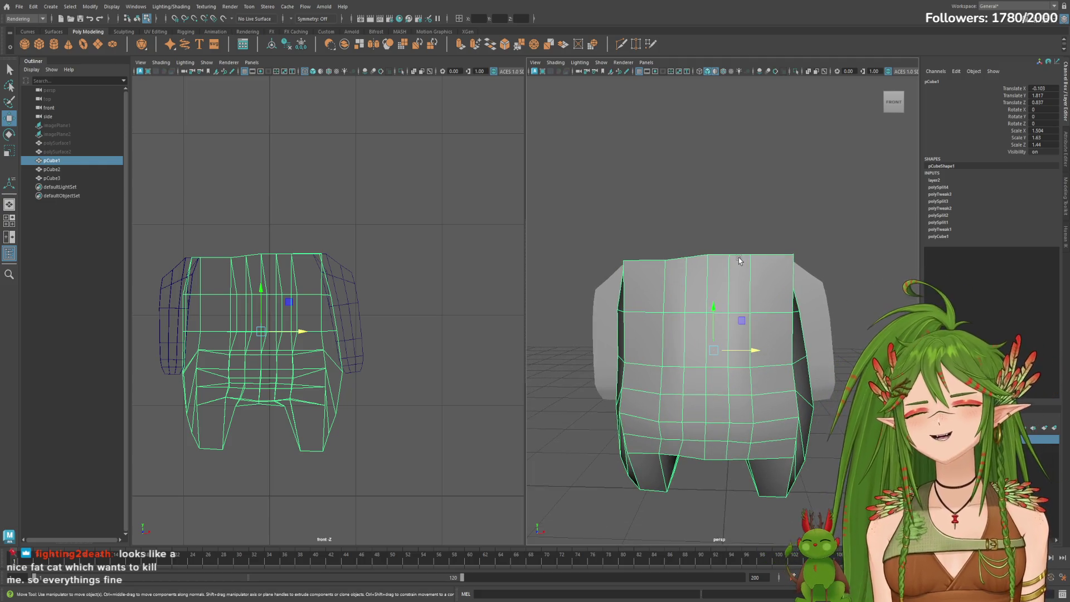
pyautogui.scroll(3, 624, 249)
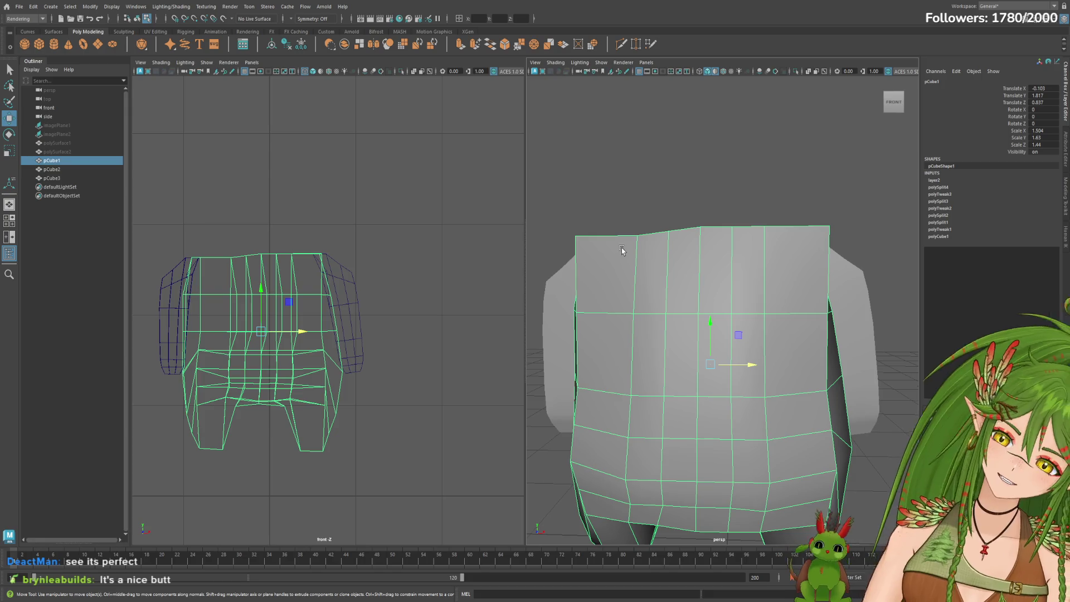
pyautogui.moveTo(810, 234)
pyautogui.keyDown('alt'); pyautogui.mouseDown()
pyautogui.moveTo(780, 237)
pyautogui.moveTo(836, 248)
pyautogui.moveTo(801, 281)
pyautogui.mouseUp(); pyautogui.keyUp('alt')
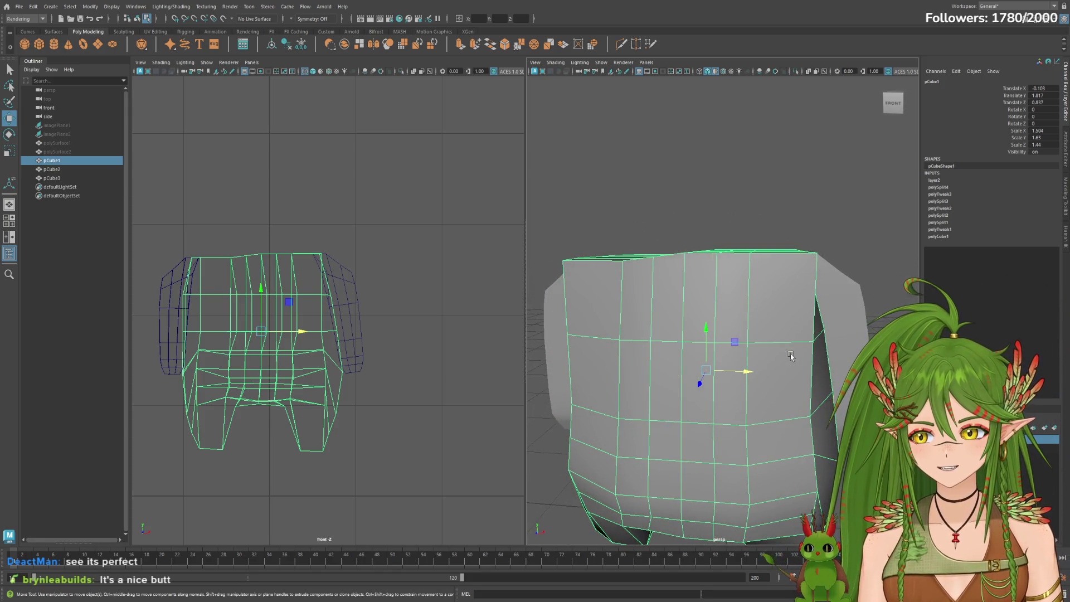
pyautogui.scroll(-3, 792, 357)
pyautogui.moveTo(792, 357)
pyautogui.keyDown('alt'); pyautogui.mouseDown()
pyautogui.moveTo(738, 377)
pyautogui.moveTo(613, 381)
pyautogui.mouseUp(); pyautogui.keyUp('alt')
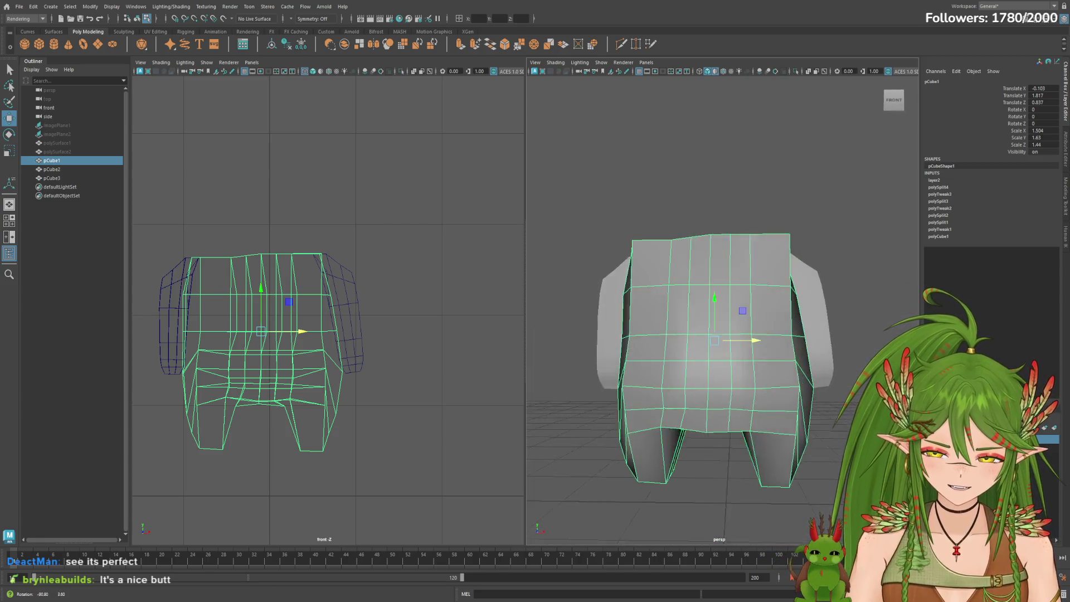
pyautogui.scroll(-5, 713, 357)
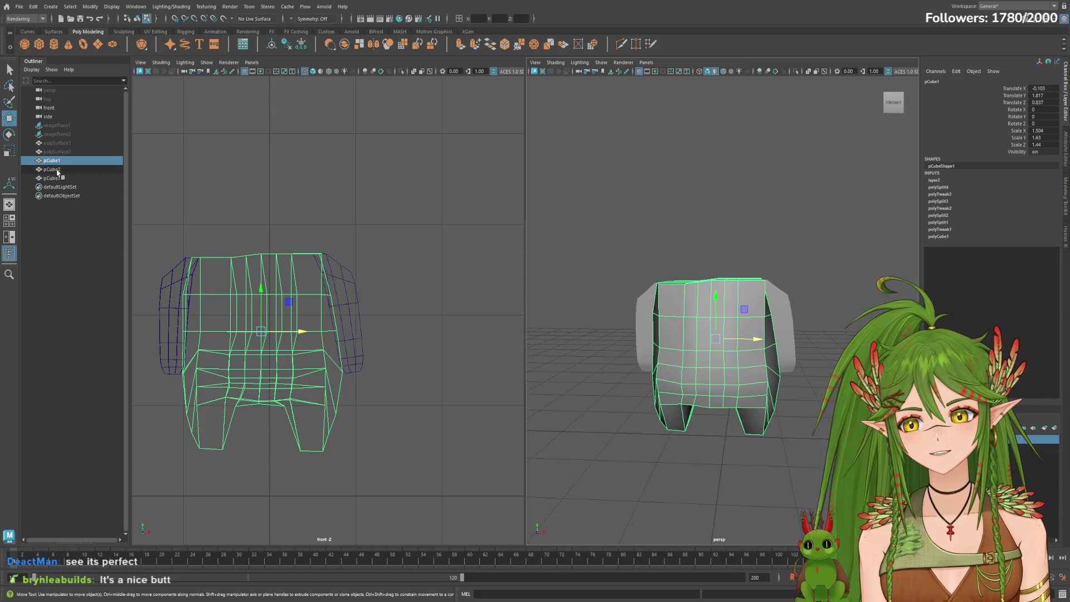
pyautogui.click(66, 125)
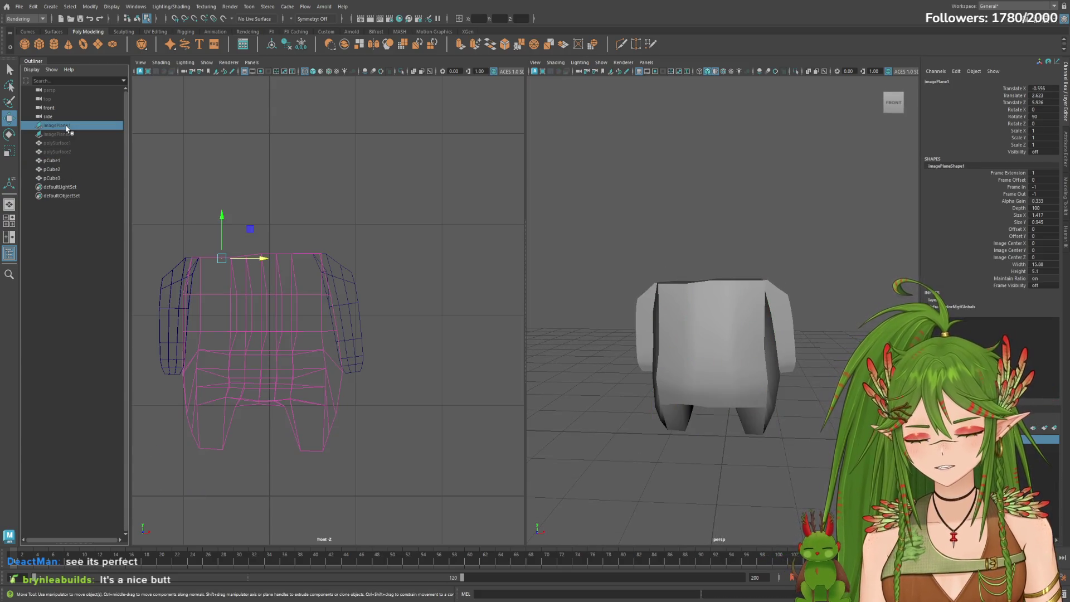
# Toggle the reference planes' visibility so both cat sketches show again.
pyautogui.press('h')
pyautogui.press('h')
pyautogui.click(66, 126)
pyautogui.press('h')
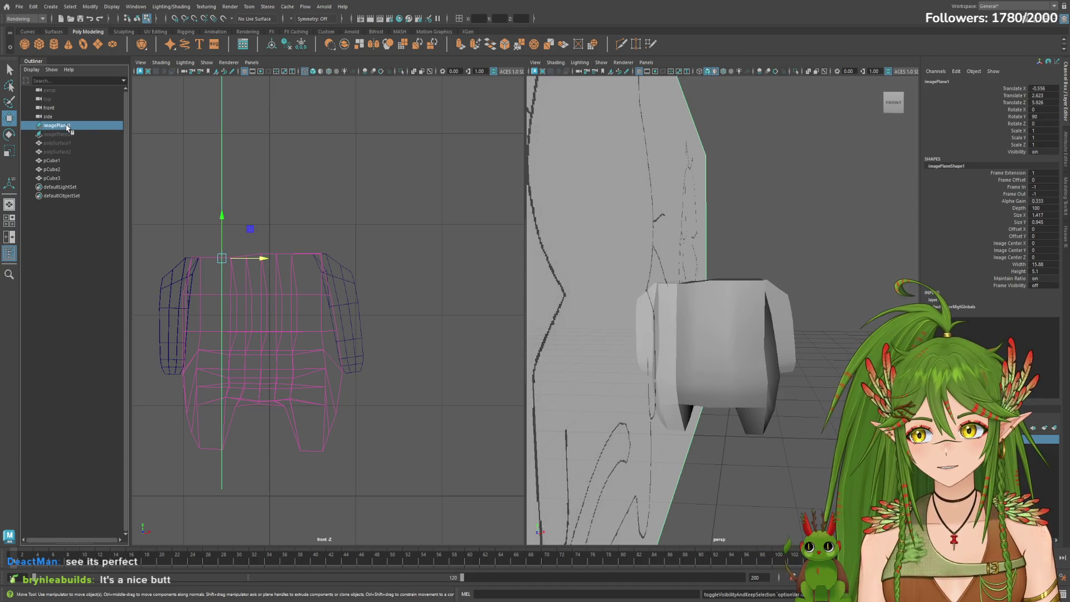
pyautogui.moveTo(787, 358)
pyautogui.keyDown('alt'); pyautogui.mouseDown()
pyautogui.moveTo(699, 363)
pyautogui.moveTo(757, 353)
pyautogui.mouseUp(); pyautogui.keyUp('alt')
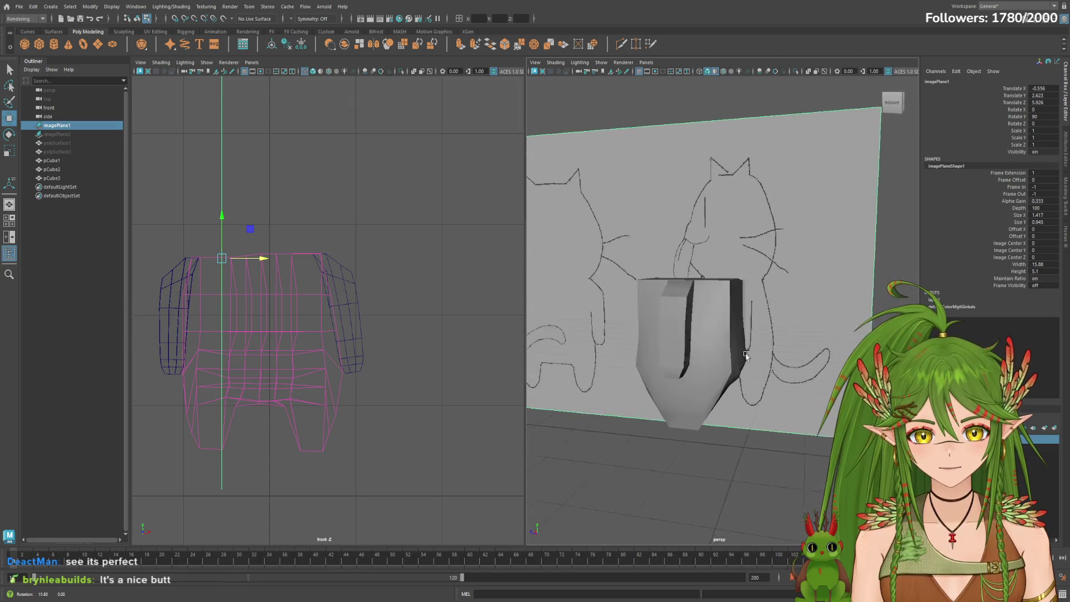
pyautogui.click(63, 137)
pyautogui.press('h')
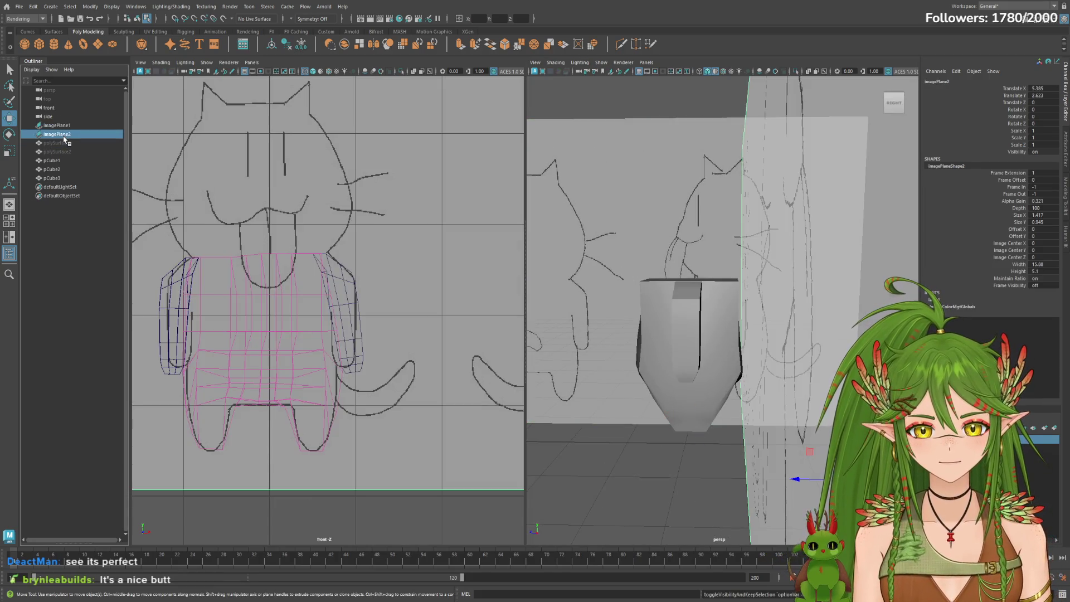
# Move imagePlane1 further back along Z behind the body.
pyautogui.click(65, 127)
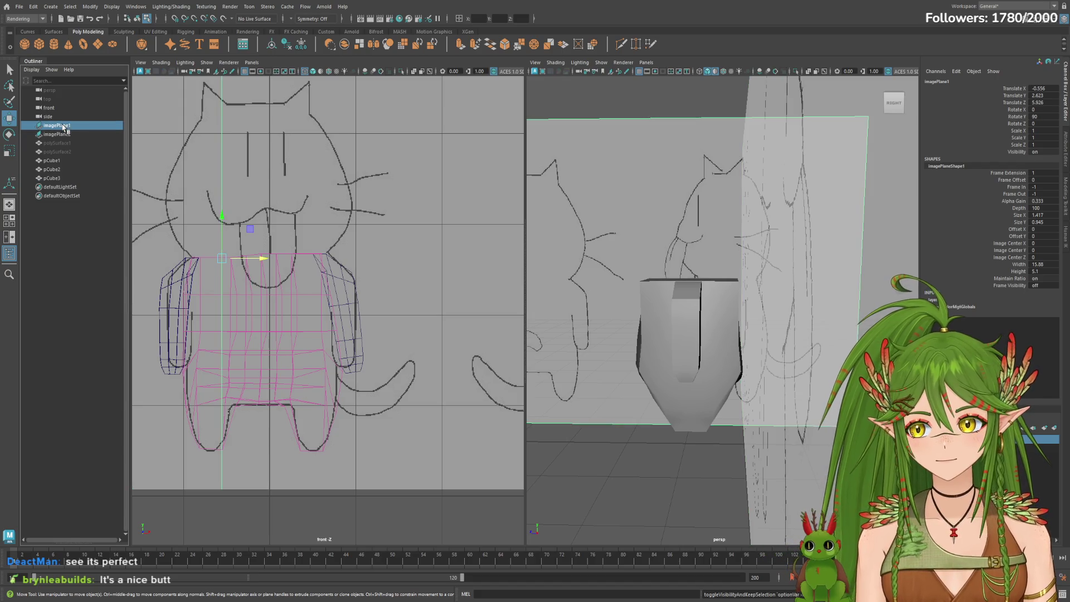
pyautogui.moveTo(263, 260); pyautogui.dragTo(257, 262)
pyautogui.hotkey('ctrl', 'z')
pyautogui.moveTo(613, 335)
pyautogui.keyDown('alt'); pyautogui.mouseDown()
pyautogui.moveTo(535, 269)
pyautogui.moveTo(704, 301)
pyautogui.mouseUp(); pyautogui.keyUp('alt')
pyautogui.moveTo(637, 293)
pyautogui.keyDown('alt'); pyautogui.mouseDown()
pyautogui.moveTo(535, 269)
pyautogui.moveTo(709, 301)
pyautogui.moveTo(780, 342)
pyautogui.moveTo(905, 315)
pyautogui.moveTo(722, 325)
pyautogui.moveTo(748, 325)
pyautogui.mouseUp(); pyautogui.keyUp('alt')
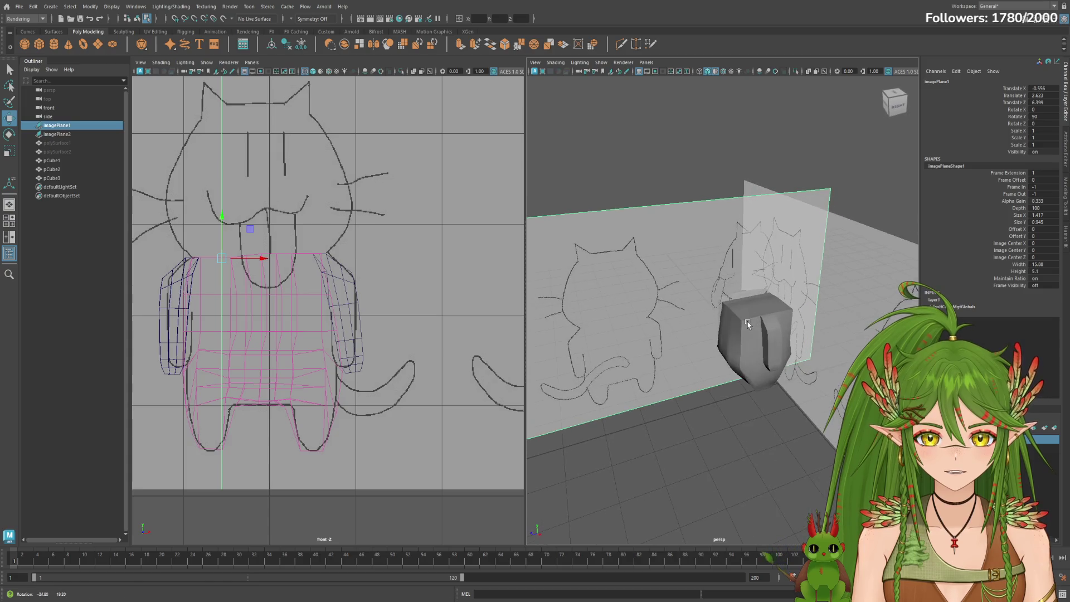
# Hide imagePlane2 and slide imagePlane1 left along X to about -1.531.
pyautogui.click(56, 135)
pyautogui.hotkey('ctrl', 'h')
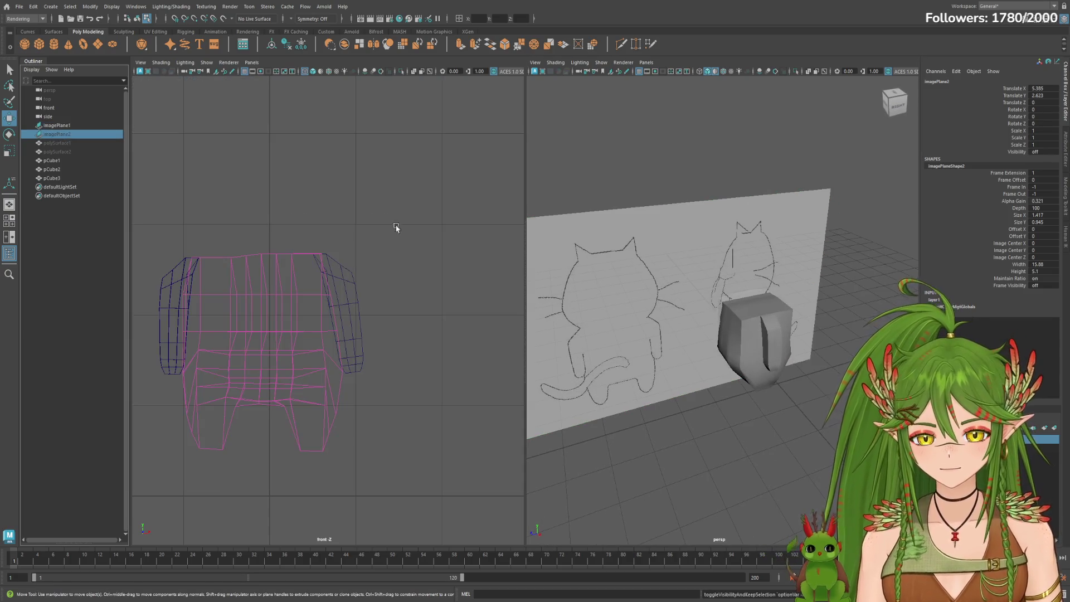
pyautogui.scroll(5, 862, 333)
pyautogui.click(79, 125)
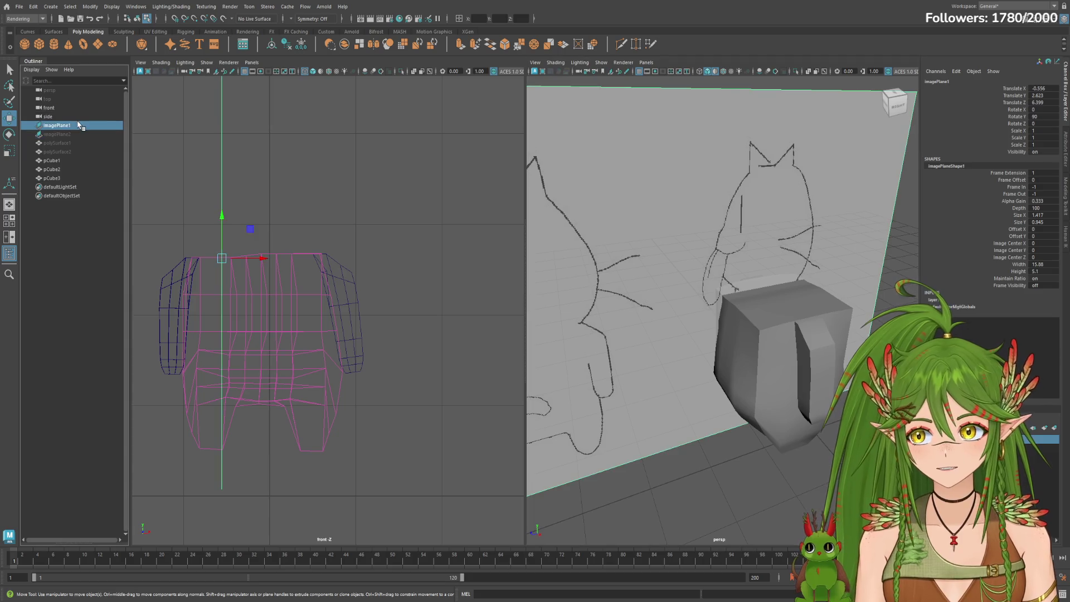
pyautogui.keyDown('alt'); pyautogui.moveTo(654, 321); pyautogui.dragTo(461, 330, button='right'); pyautogui.keyUp('alt')
pyautogui.moveTo(597, 356); pyautogui.dragTo(592, 341)
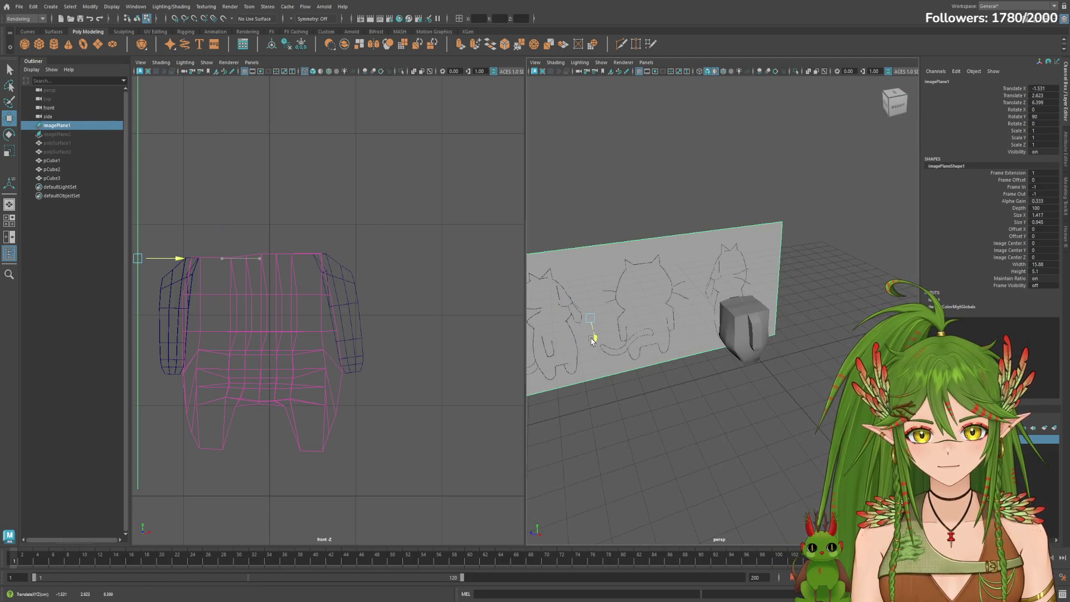
pyautogui.keyDown('alt'); pyautogui.moveTo(695, 353); pyautogui.dragTo(720, 346); pyautogui.keyUp('alt')
pyautogui.click(440, 441)
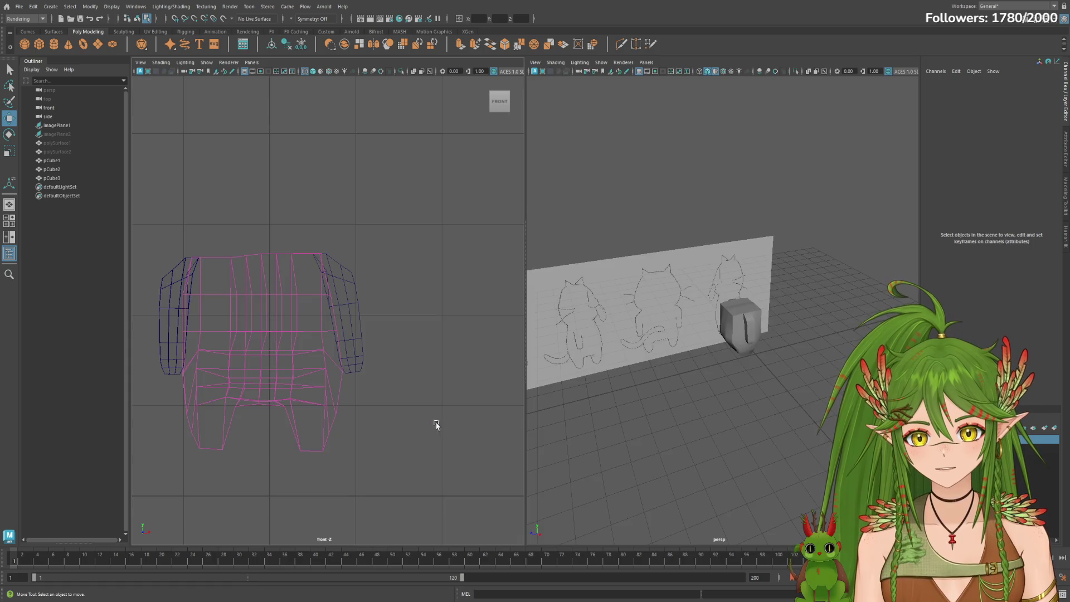
# Maximize the orthographic view and turn it to the side with the ViewCube.
pyautogui.press('space')
pyautogui.press('space')
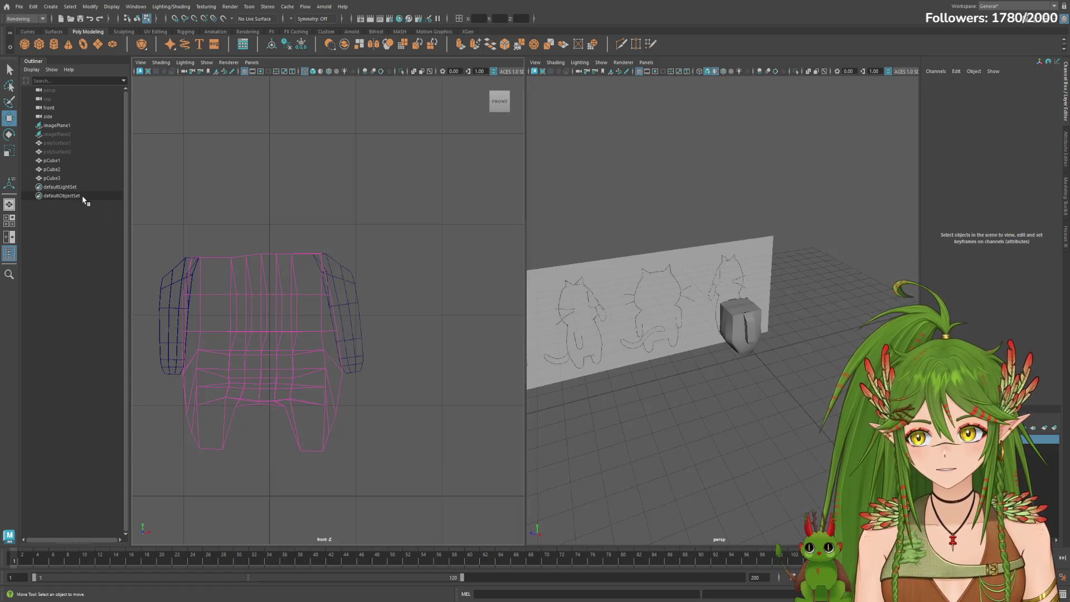
pyautogui.click(515, 103)
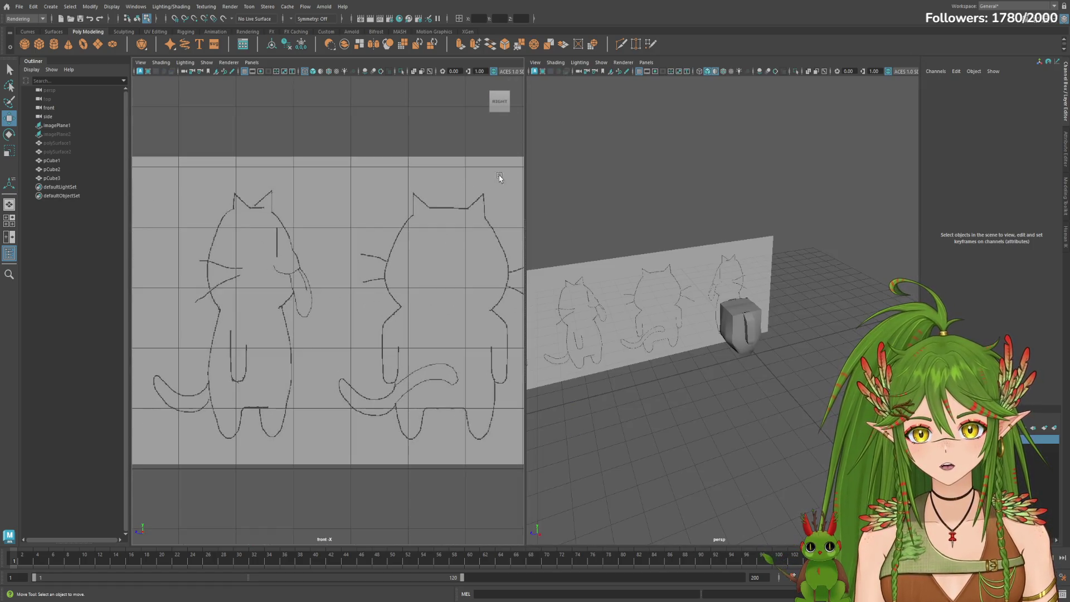
pyautogui.scroll(-4, 442, 298)
pyautogui.scroll(3, 473, 300)
pyautogui.keyDown('alt'); pyautogui.moveTo(473, 300); pyautogui.dragTo(393, 271, button='middle'); pyautogui.keyUp('alt')
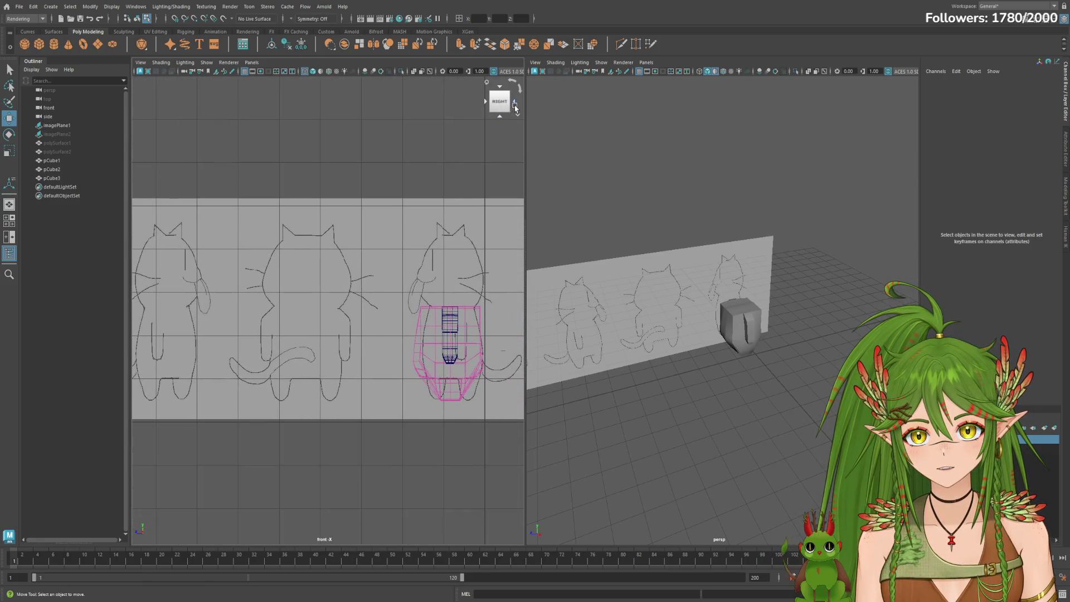
pyautogui.click(515, 107)
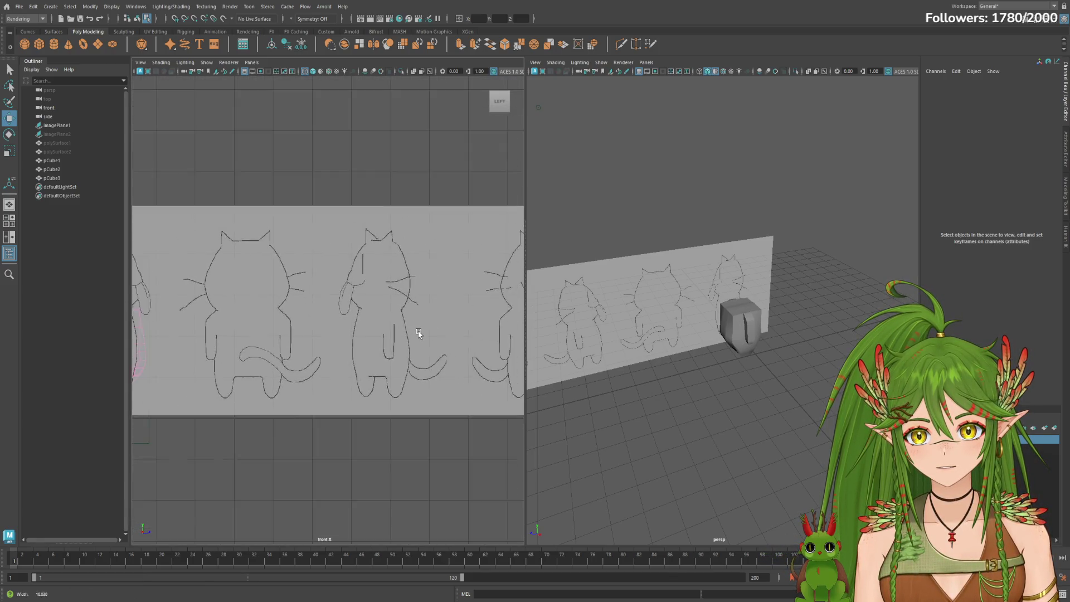
pyautogui.scroll(8, 419, 333)
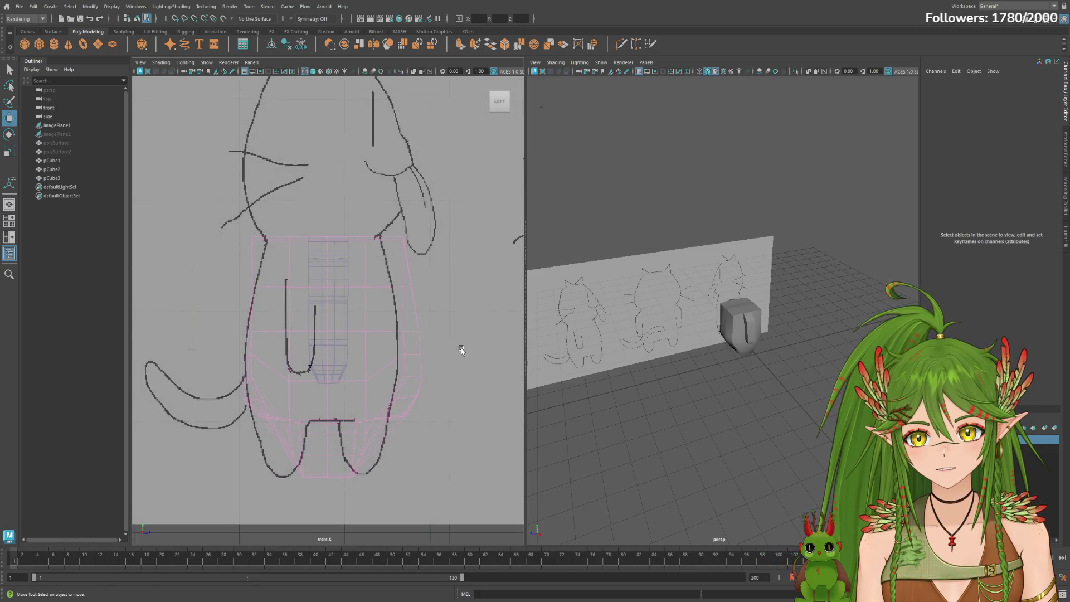
pyautogui.keyDown('alt'); pyautogui.moveTo(440, 346); pyautogui.dragTo(458, 344); pyautogui.keyUp('alt')
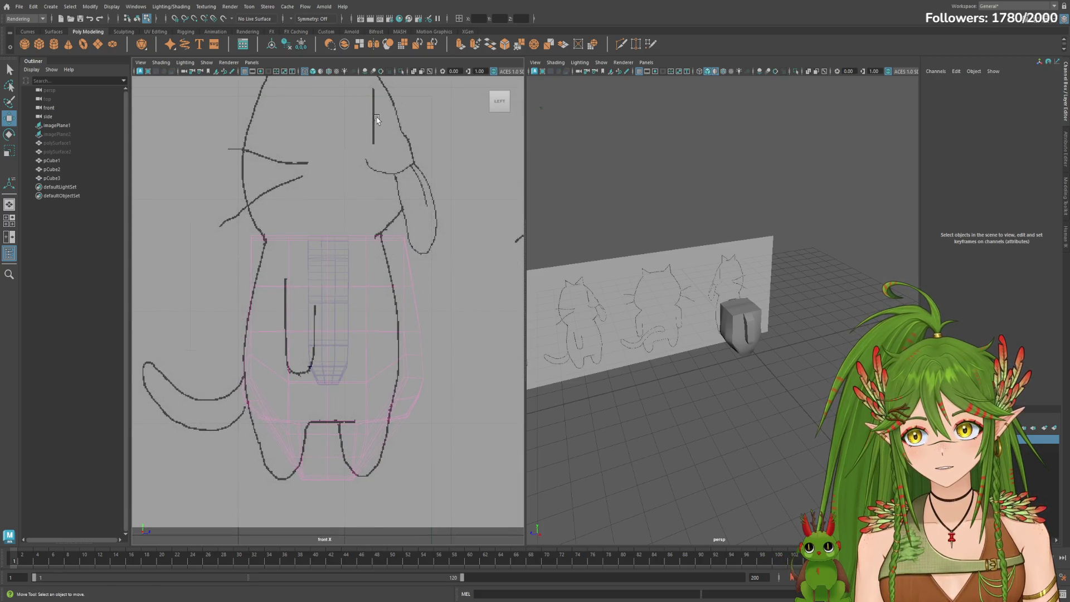
# Turn on smooth shading and centre the body over the side-view cat sketch.
pyautogui.click(314, 73)
pyautogui.scroll(-5, 418, 306)
pyautogui.scroll(5, 429, 316)
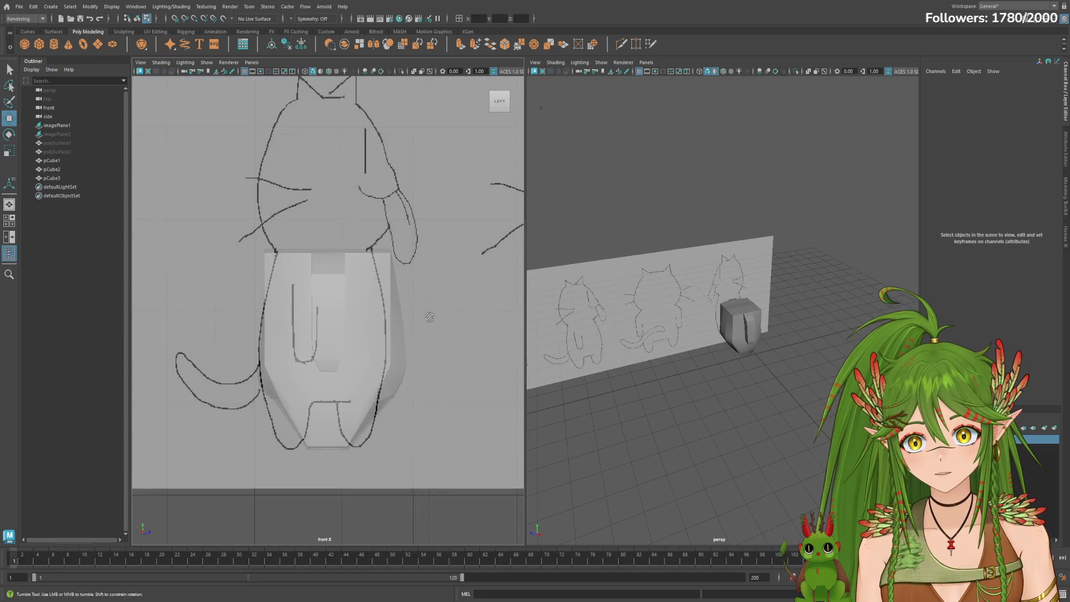
pyautogui.click(483, 99)
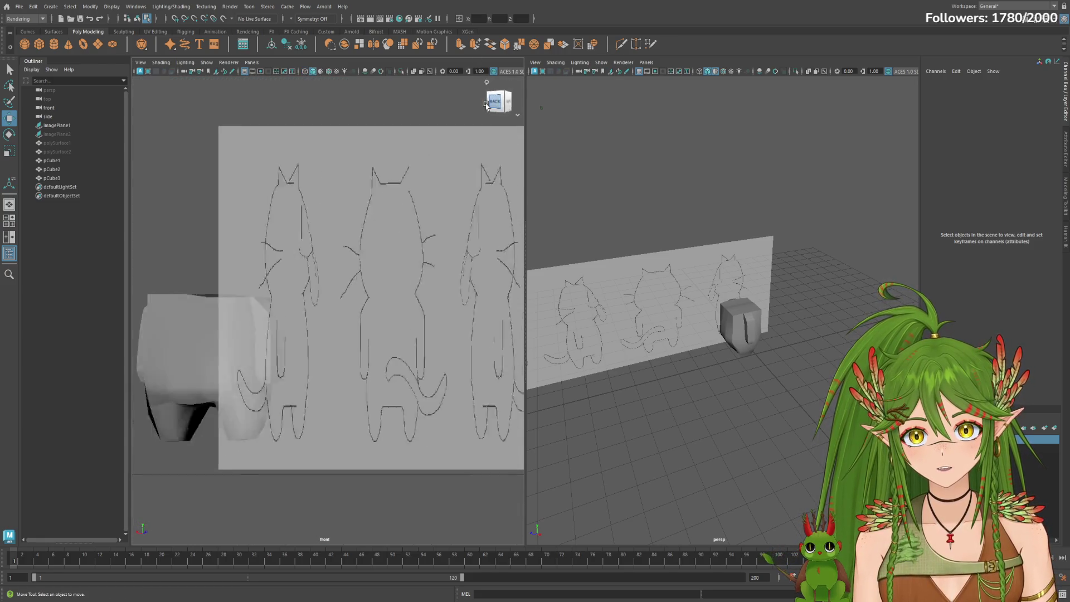
pyautogui.scroll(-3, 426, 277)
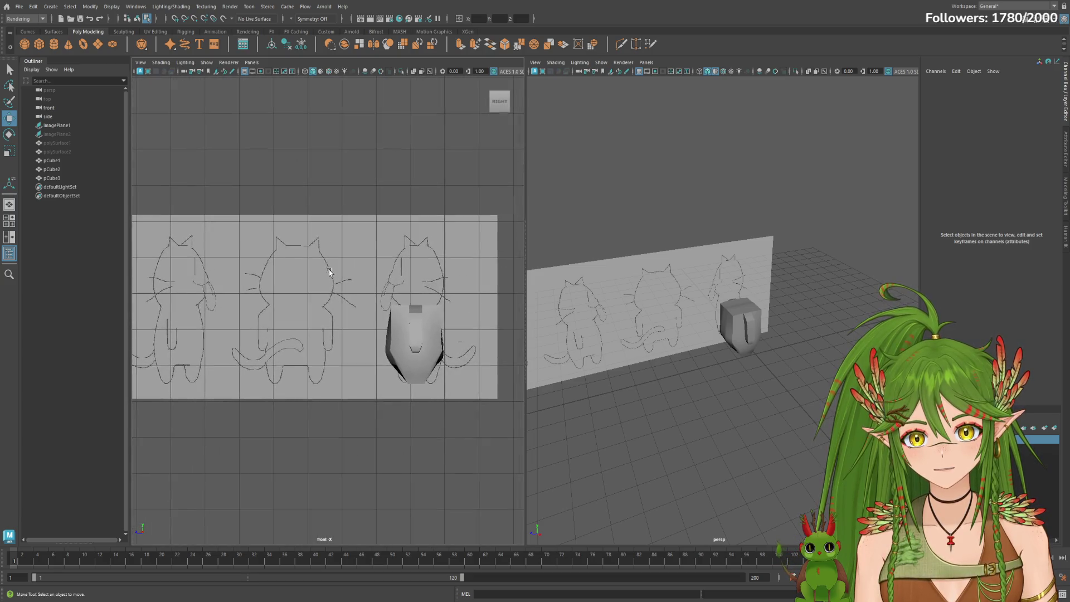
pyautogui.scroll(5, 412, 296)
pyautogui.scroll(2, 402, 308)
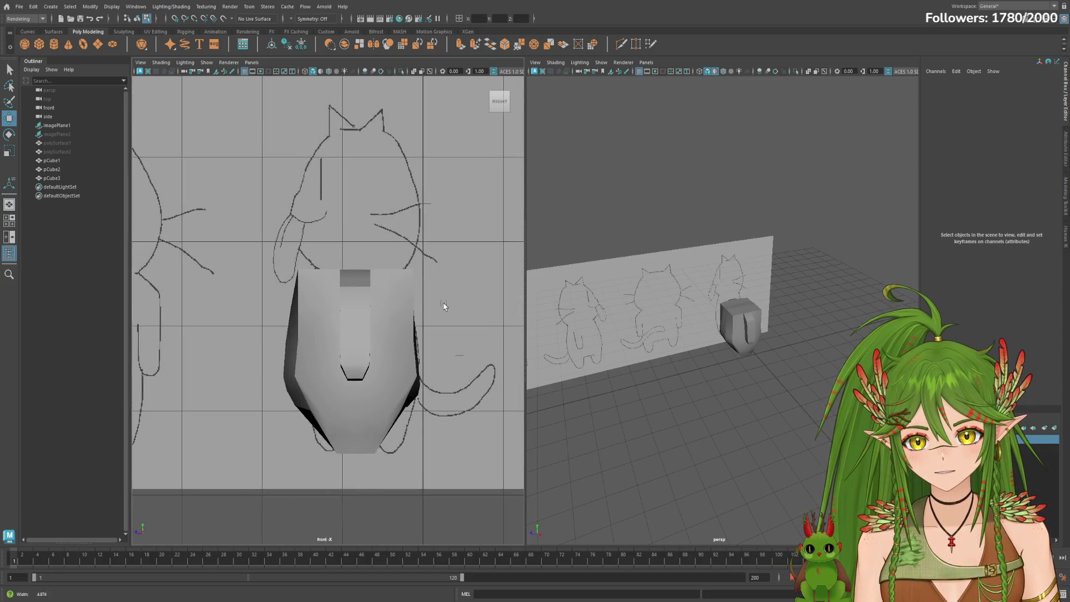
pyautogui.keyDown('alt'); pyautogui.moveTo(469, 314); pyautogui.dragTo(438, 310, button='middle'); pyautogui.keyUp('alt')
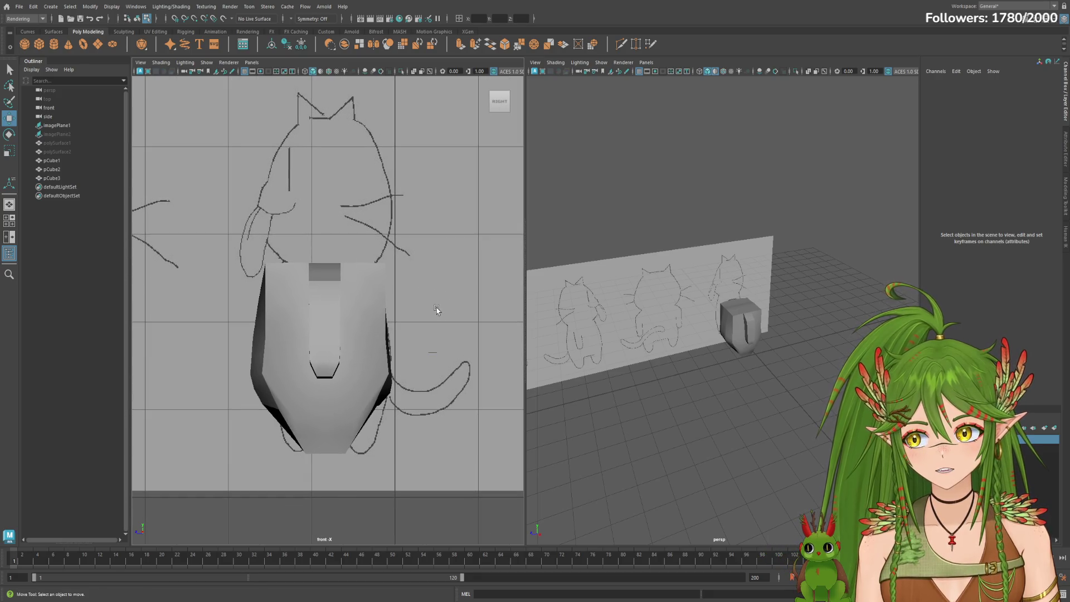
pyautogui.keyDown('alt'); pyautogui.moveTo(724, 335); pyautogui.dragTo(657, 334); pyautogui.keyUp('alt')
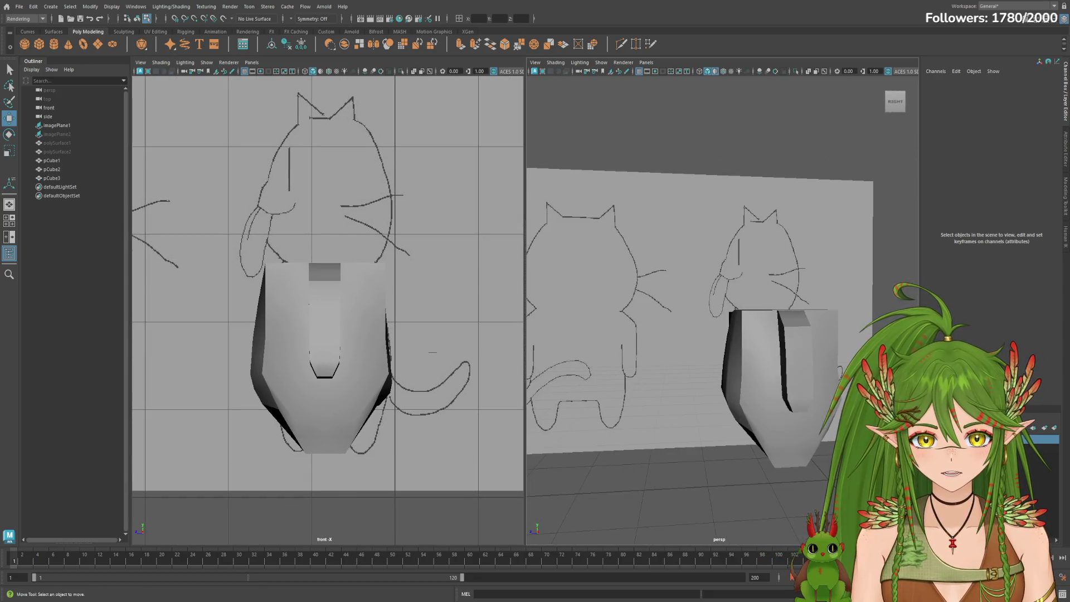
pyautogui.keyDown('alt'); pyautogui.moveTo(713, 385); pyautogui.dragTo(736, 388); pyautogui.keyUp('alt')
# Scale pCube1's Z down from 1.44 to 1.392.
pyautogui.click(49, 108)
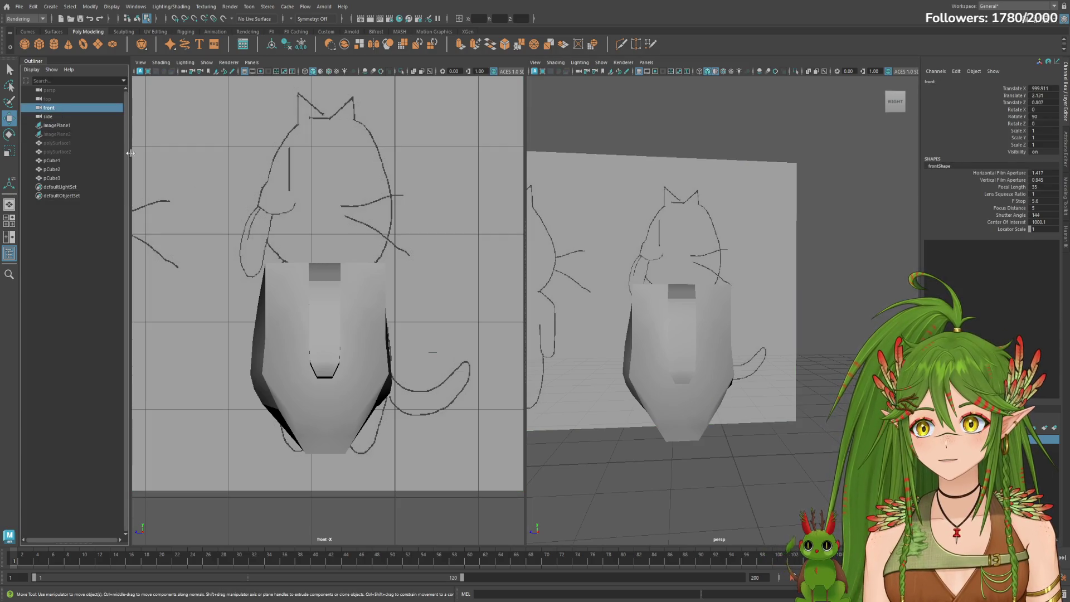
pyautogui.scroll(-1, 734, 406)
pyautogui.click(51, 161)
pyautogui.keyDown('alt'); pyautogui.moveTo(669, 353); pyautogui.dragTo(771, 360); pyautogui.keyUp('alt')
pyautogui.press('e')
pyautogui.press('r')
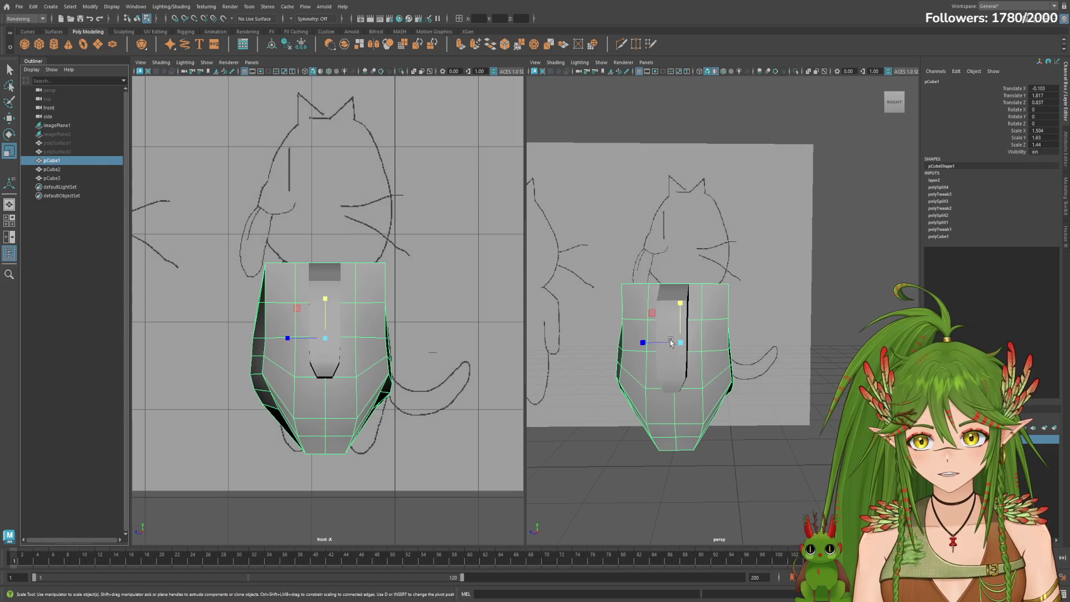
pyautogui.moveTo(640, 342); pyautogui.dragTo(644, 345)
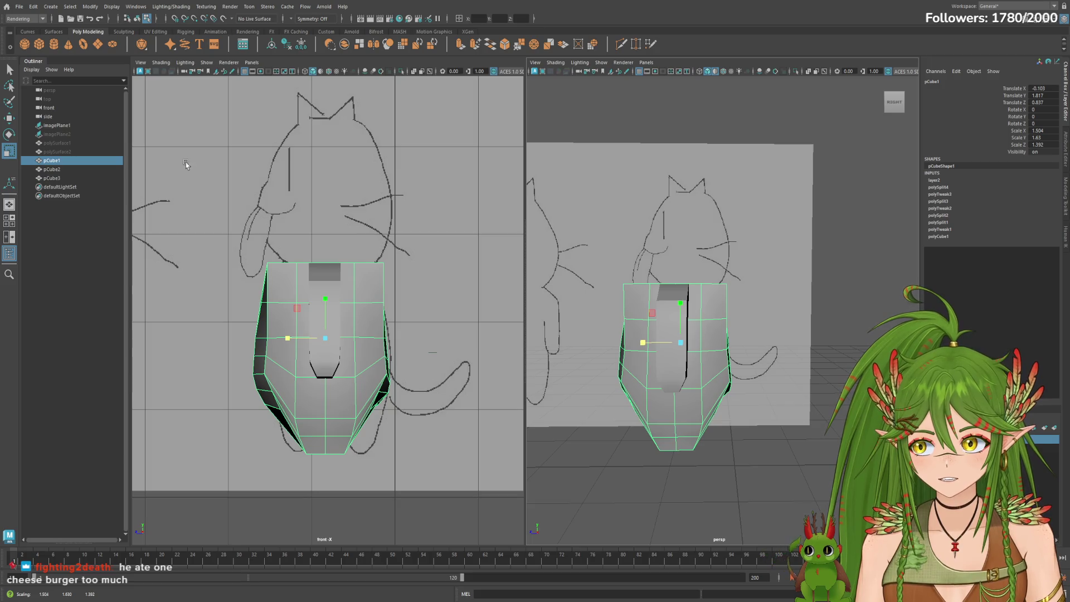
# Try moving all three body meshes along Z, undo it, and reselect only pCube1.
pyautogui.keyDown('shift'); pyautogui.click(52, 177); pyautogui.keyUp('shift')
pyautogui.press('w')
pyautogui.moveTo(648, 331); pyautogui.dragTo(645, 331)
pyautogui.hotkey('ctrl', 'z')
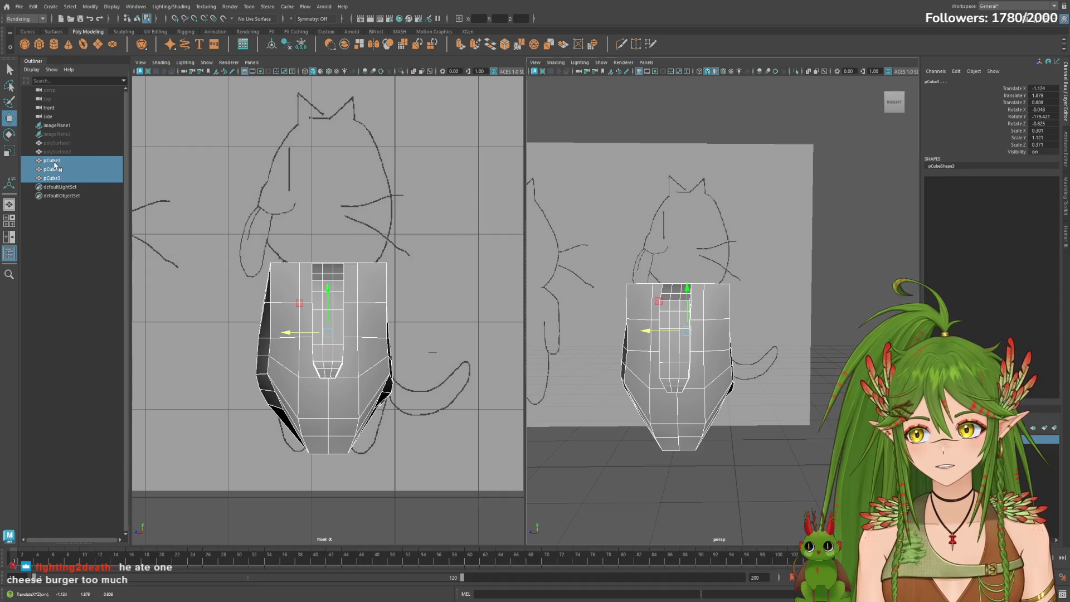
pyautogui.click(51, 160)
pyautogui.keyDown('alt'); pyautogui.moveTo(724, 329); pyautogui.dragTo(786, 321); pyautogui.keyUp('alt')
# Select the top edge loop of the body in component mode.
pyautogui.press('F11')
pyautogui.click(680, 265)
pyautogui.moveTo(680, 265)
pyautogui.keyDown('alt'); pyautogui.mouseDown()
pyautogui.moveTo(696, 211)
pyautogui.moveTo(718, 310)
pyautogui.mouseUp(); pyautogui.keyUp('alt')
pyautogui.click(718, 310)
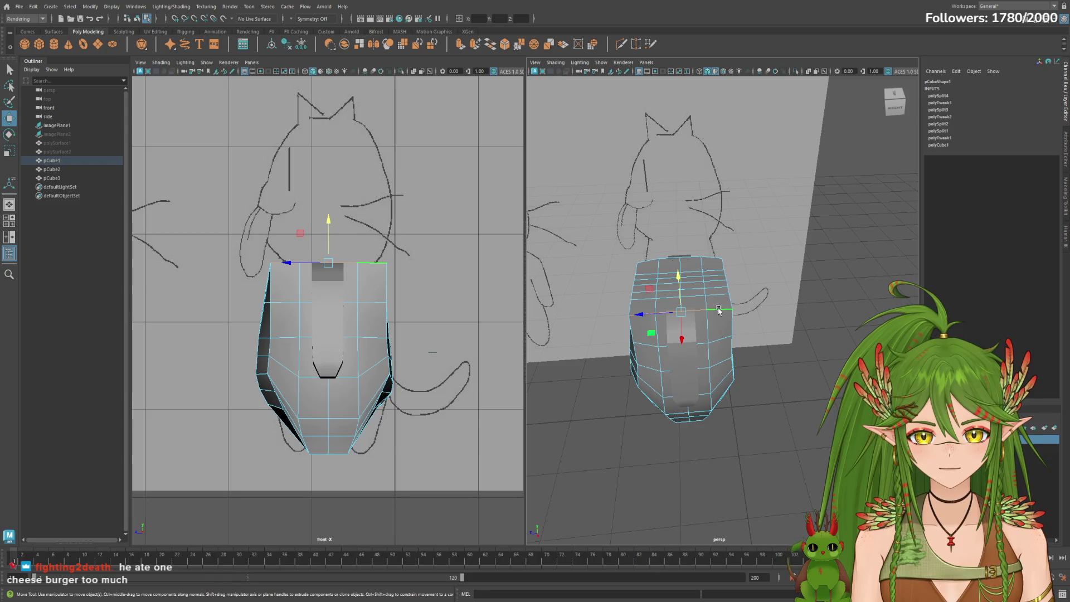
pyautogui.click(740, 313)
pyautogui.moveTo(771, 282)
pyautogui.keyDown('alt'); pyautogui.mouseDown()
pyautogui.moveTo(759, 313)
pyautogui.moveTo(647, 256)
pyautogui.moveTo(703, 321)
pyautogui.moveTo(685, 312)
pyautogui.moveTo(703, 308)
pyautogui.mouseUp(); pyautogui.keyUp('alt')
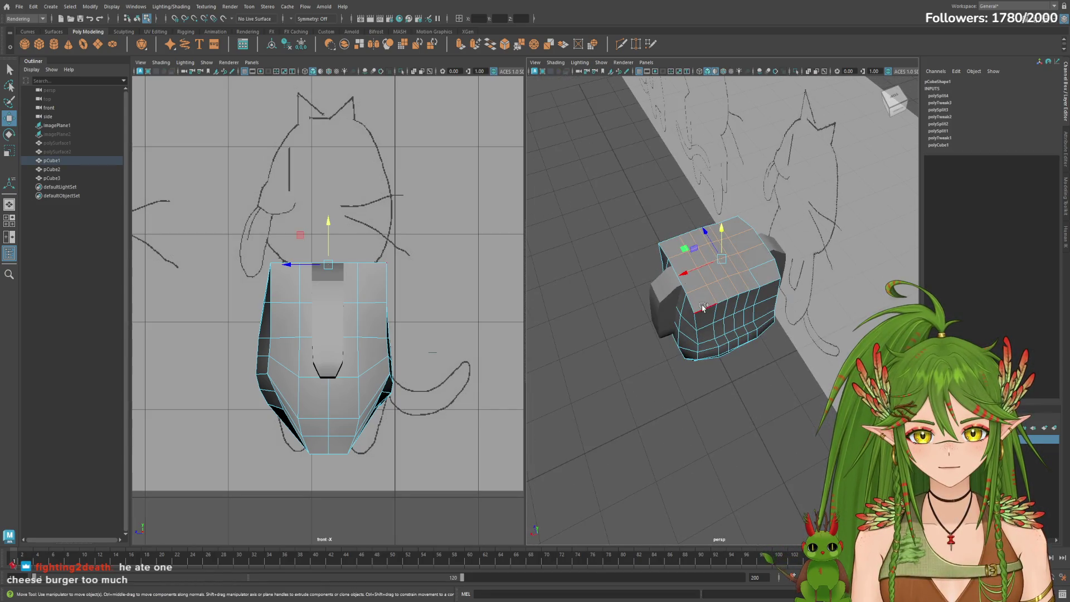
pyautogui.click(707, 277)
pyautogui.moveTo(765, 329)
pyautogui.keyDown('alt'); pyautogui.mouseDown()
pyautogui.moveTo(711, 363)
pyautogui.moveTo(702, 335)
pyautogui.moveTo(641, 297)
pyautogui.mouseUp(); pyautogui.keyUp('alt')
pyautogui.click(701, 329)
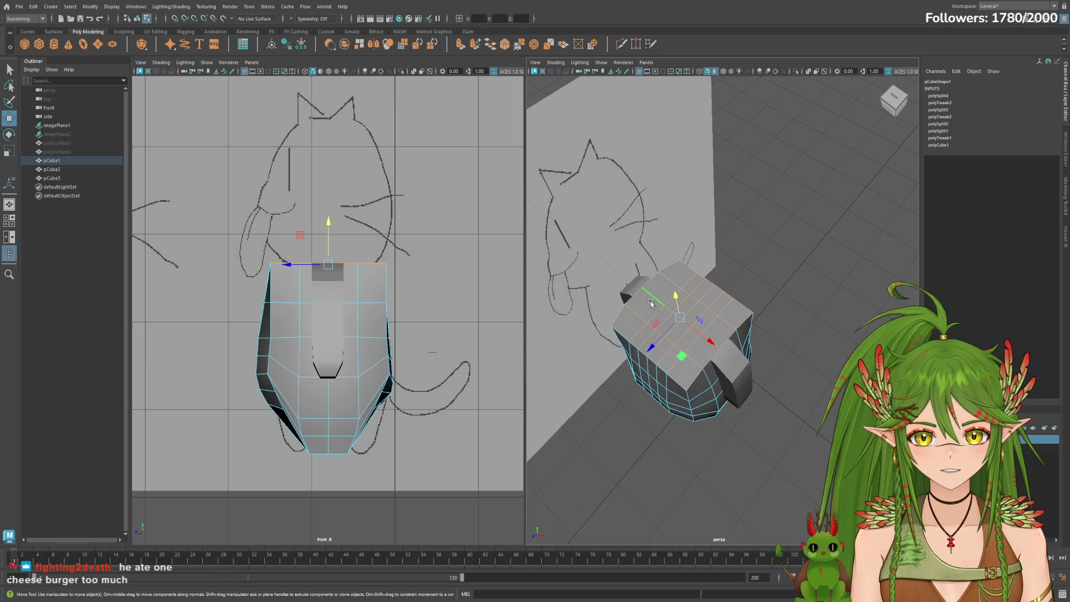
pyautogui.moveTo(620, 334)
pyautogui.keyDown('alt'); pyautogui.mouseDown()
pyautogui.moveTo(807, 306)
pyautogui.moveTo(861, 341)
pyautogui.moveTo(769, 312)
pyautogui.moveTo(686, 323)
pyautogui.moveTo(737, 327)
pyautogui.moveTo(625, 280)
pyautogui.moveTo(721, 335)
pyautogui.moveTo(584, 355)
pyautogui.moveTo(613, 318)
pyautogui.moveTo(647, 300)
pyautogui.moveTo(644, 288)
pyautogui.mouseUp(); pyautogui.keyUp('alt')
# Taper the top edge loop inward with the scale and move tools.
pyautogui.press('e')
pyautogui.press('r')
pyautogui.press('w')
pyautogui.press('e')
pyautogui.press('r')
# Reduce the whole pCube1's Z scale further to about 1.315.
pyautogui.click(894, 103)
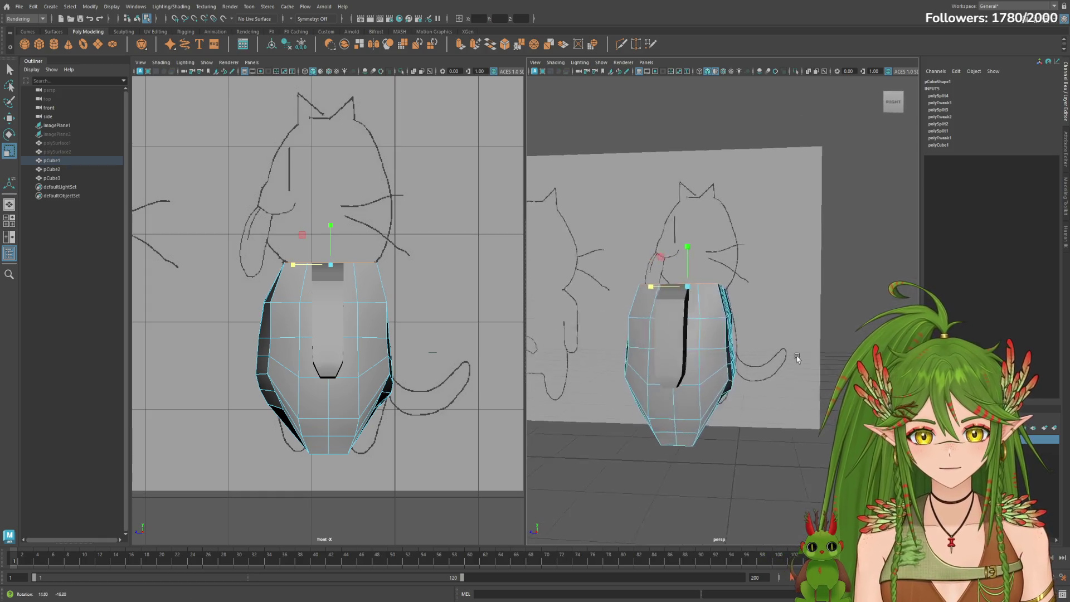
pyautogui.click(71, 163)
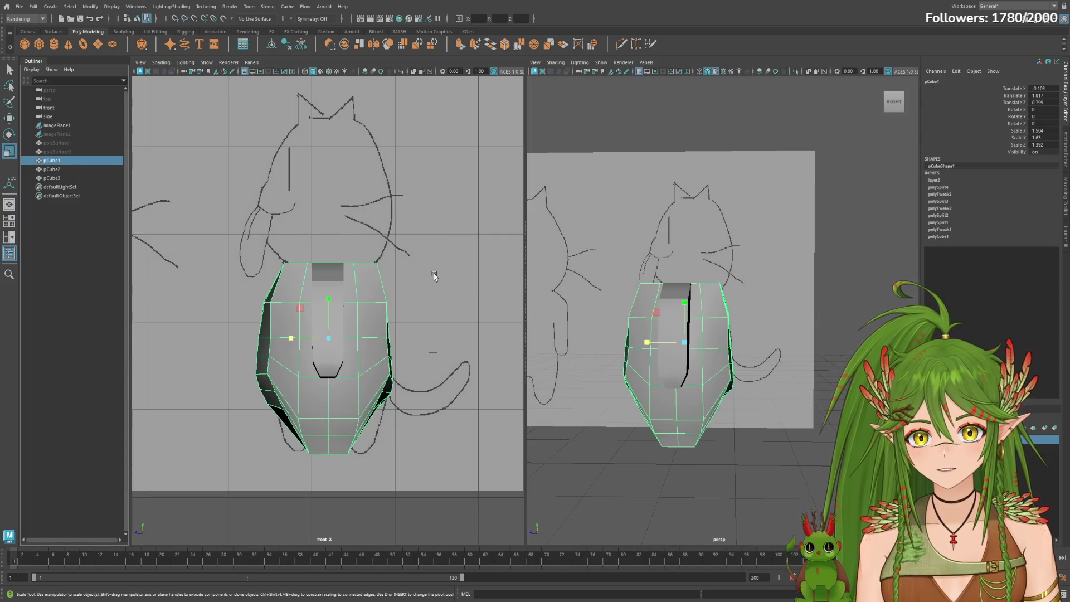
pyautogui.moveTo(647, 343)
pyautogui.mouseDown()
pyautogui.moveTo(618, 368)
pyautogui.moveTo(741, 398)
pyautogui.moveTo(719, 393)
pyautogui.moveTo(791, 390)
pyautogui.moveTo(765, 388)
pyautogui.mouseUp()
# Orbit around the slimmed body (Scale Z 1.315) to check it against the image plane.
pyautogui.press('w')
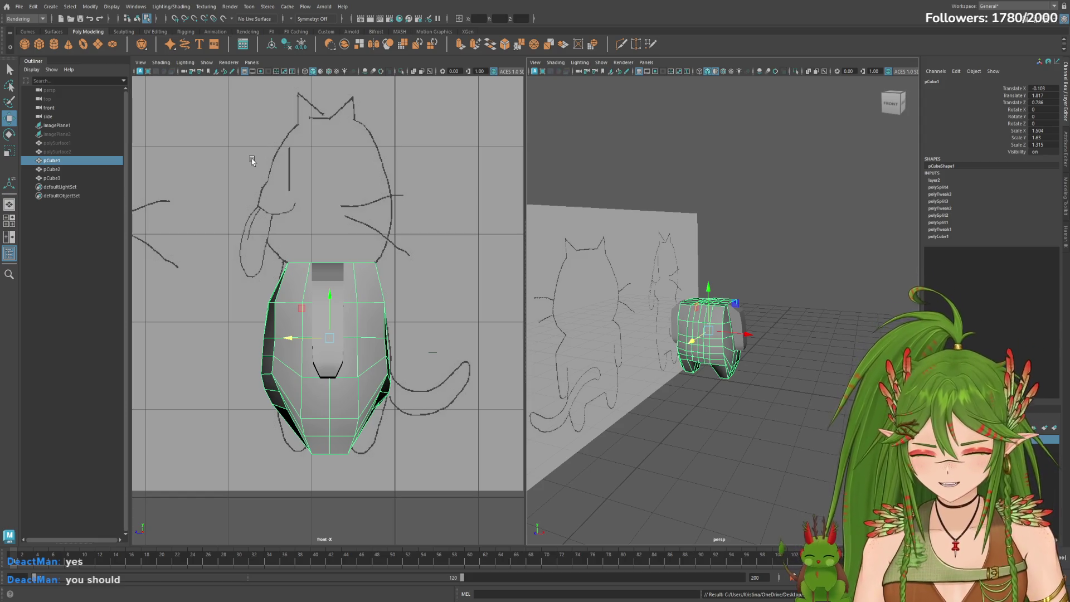
pyautogui.moveTo(728, 412)
pyautogui.keyDown('alt'); pyautogui.mouseDown()
pyautogui.moveTo(669, 420)
pyautogui.moveTo(640, 411)
pyautogui.moveTo(747, 401)
pyautogui.moveTo(679, 419)
pyautogui.moveTo(604, 406)
pyautogui.moveTo(892, 399)
pyautogui.moveTo(746, 396)
pyautogui.moveTo(819, 405)
pyautogui.mouseUp(); pyautogui.keyUp('alt')
pyautogui.moveTo(819, 406)
pyautogui.keyDown('alt'); pyautogui.mouseDown(button='right')
pyautogui.moveTo(837, 409)
pyautogui.moveTo(659, 332)
pyautogui.mouseUp(button='right'); pyautogui.keyUp('alt')
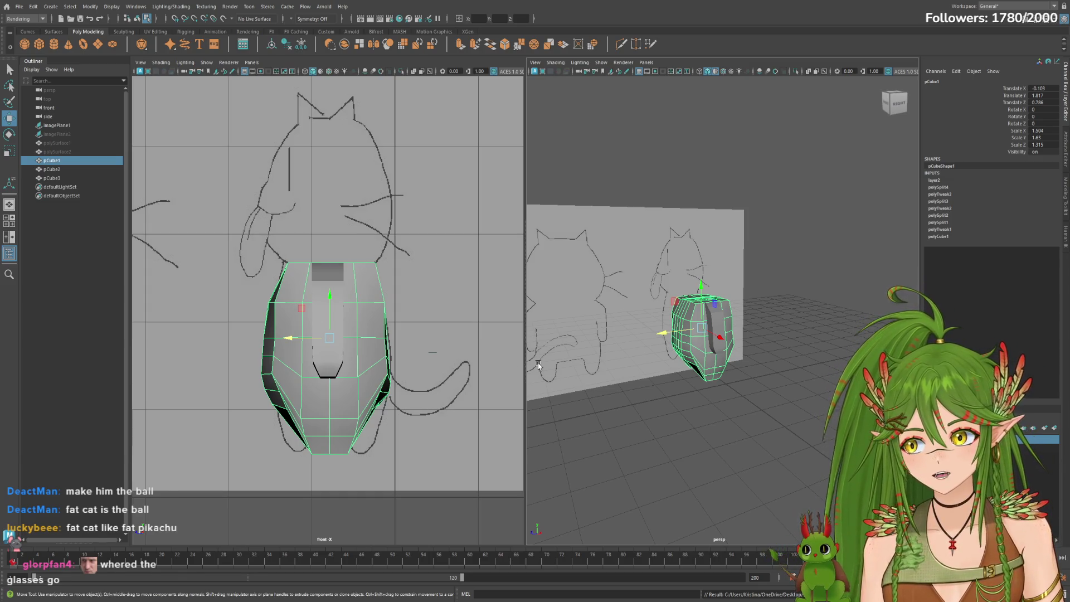
pyautogui.moveTo(538, 365)
pyautogui.keyDown('alt'); pyautogui.mouseDown()
pyautogui.moveTo(829, 391)
pyautogui.moveTo(791, 379)
pyautogui.moveTo(769, 401)
pyautogui.moveTo(817, 410)
pyautogui.moveTo(776, 409)
pyautogui.moveTo(693, 430)
pyautogui.moveTo(735, 426)
pyautogui.moveTo(697, 422)
pyautogui.moveTo(752, 403)
pyautogui.moveTo(780, 411)
pyautogui.moveTo(641, 406)
pyautogui.moveTo(834, 416)
pyautogui.mouseUp(); pyautogui.keyUp('alt')
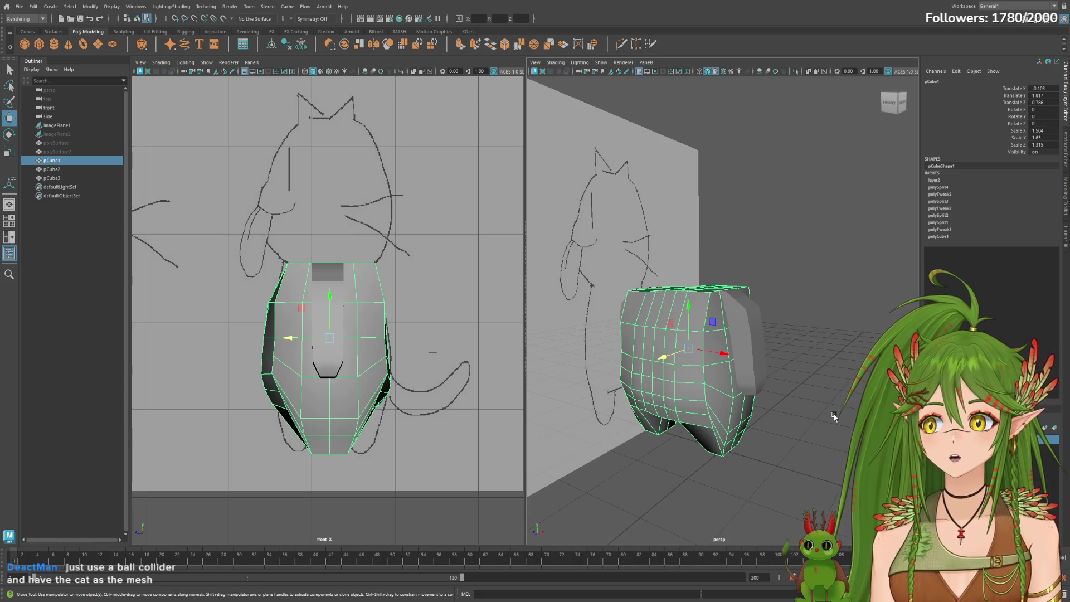
# Orbit to the cat body's back three-quarter view and save the scene with Ctrl+S.
pyautogui.keyDown('alt'); pyautogui.moveTo(816, 393); pyautogui.dragTo(719, 396); pyautogui.keyUp('alt')
pyautogui.keyDown('alt'); pyautogui.moveTo(719, 396); pyautogui.dragTo(693, 396, button='right'); pyautogui.keyUp('alt')
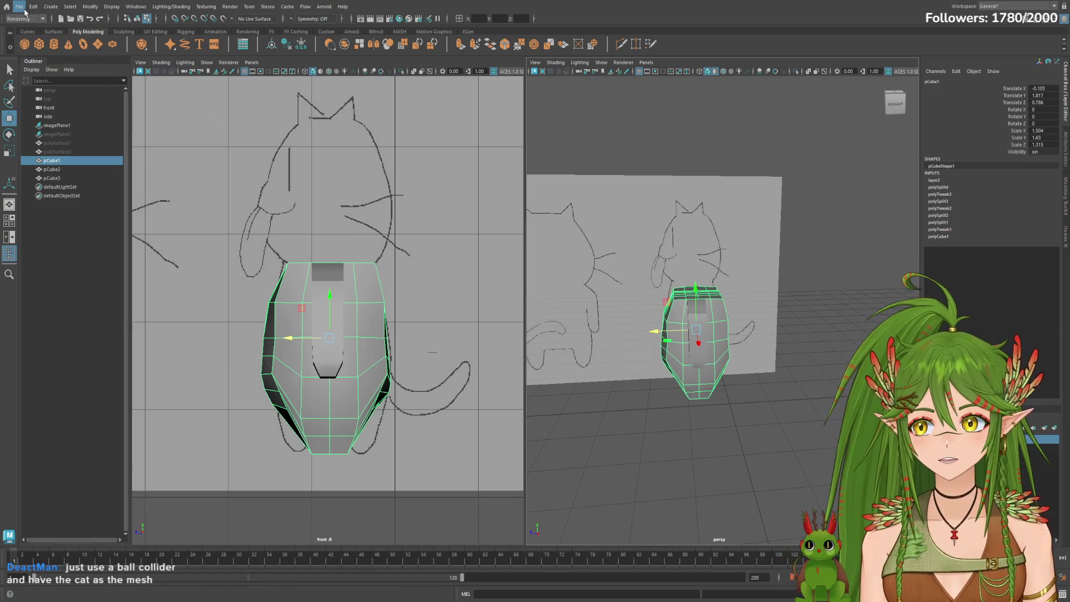
pyautogui.moveTo(727, 333)
pyautogui.keyDown('alt'); pyautogui.mouseDown()
pyautogui.moveTo(706, 358)
pyautogui.moveTo(635, 356)
pyautogui.mouseUp(); pyautogui.keyUp('alt')
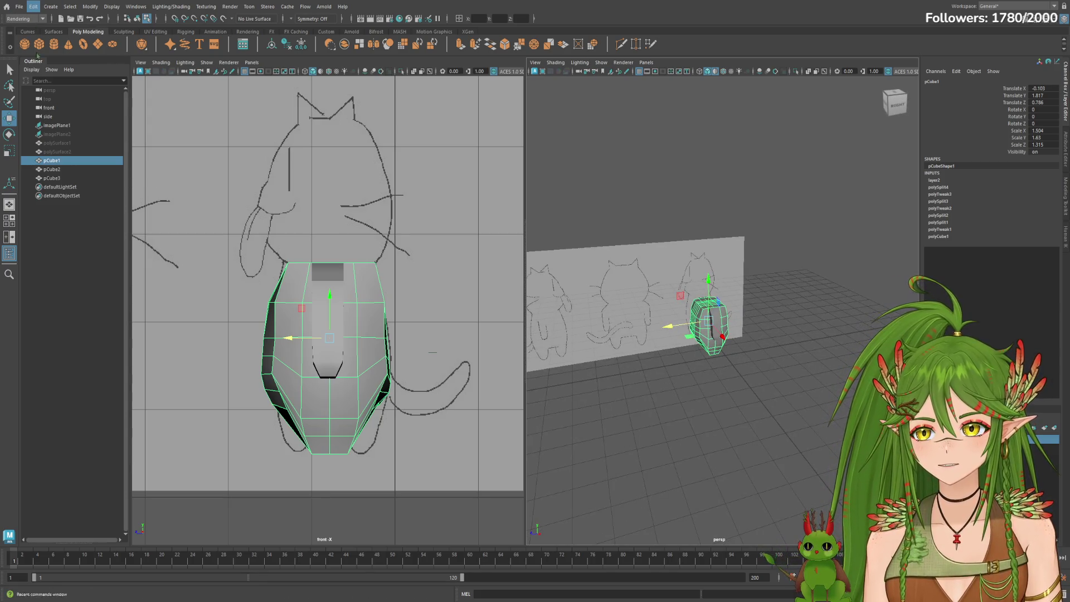
pyautogui.hotkey('ctrl', 's')
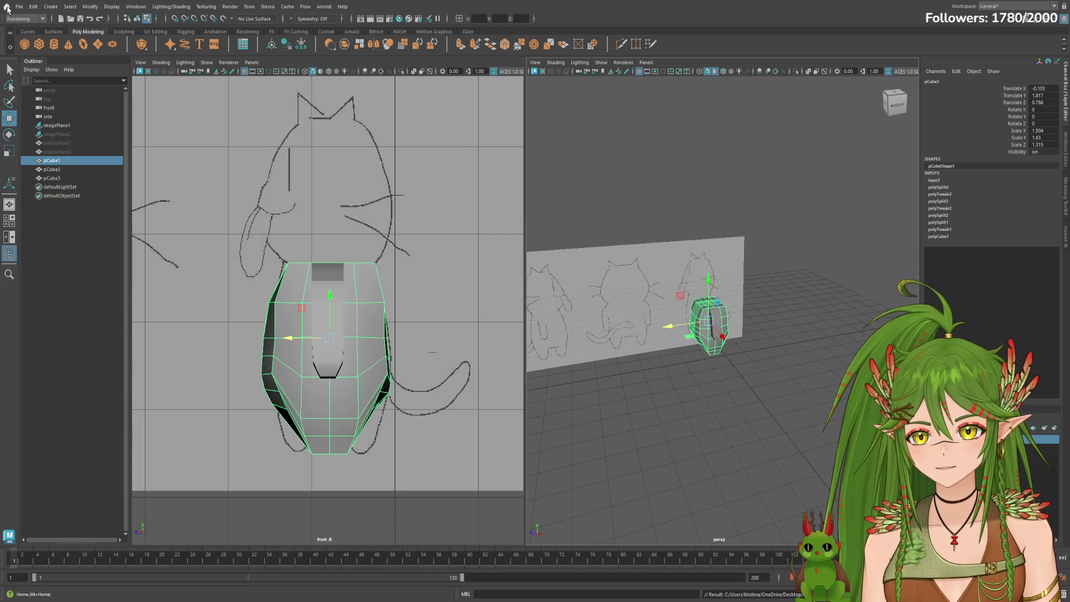
pyautogui.click(7, 8)
# Open the Blade scene and close in on the sword's hilt and guard.
pyautogui.click(400, 221)
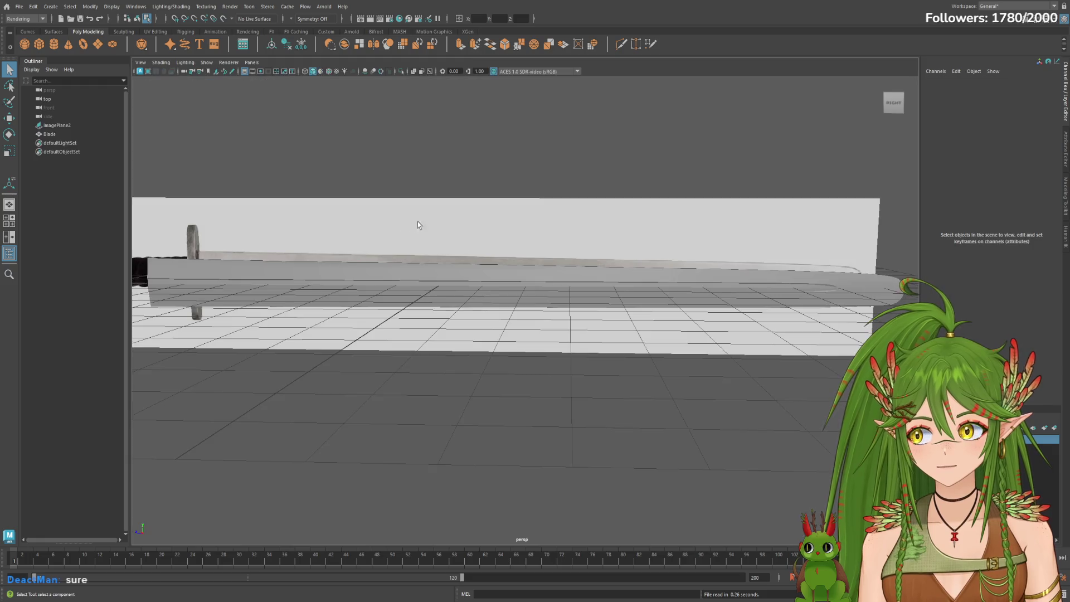
pyautogui.moveTo(613, 367)
pyautogui.keyDown('alt'); pyautogui.mouseDown()
pyautogui.moveTo(545, 384)
pyautogui.moveTo(533, 352)
pyautogui.moveTo(516, 365)
pyautogui.moveTo(423, 361)
pyautogui.moveTo(413, 341)
pyautogui.moveTo(466, 366)
pyautogui.moveTo(528, 363)
pyautogui.moveTo(613, 332)
pyautogui.moveTo(611, 319)
pyautogui.moveTo(626, 327)
pyautogui.moveTo(549, 306)
pyautogui.moveTo(580, 295)
pyautogui.mouseUp(); pyautogui.keyUp('alt')
pyautogui.moveTo(580, 296)
pyautogui.keyDown('alt'); pyautogui.mouseDown(button='right')
pyautogui.moveTo(827, 262)
pyautogui.moveTo(714, 237)
pyautogui.mouseUp(button='right'); pyautogui.keyUp('alt')
pyautogui.keyDown('alt'); pyautogui.moveTo(714, 237); pyautogui.dragTo(712, 234); pyautogui.keyUp('alt')
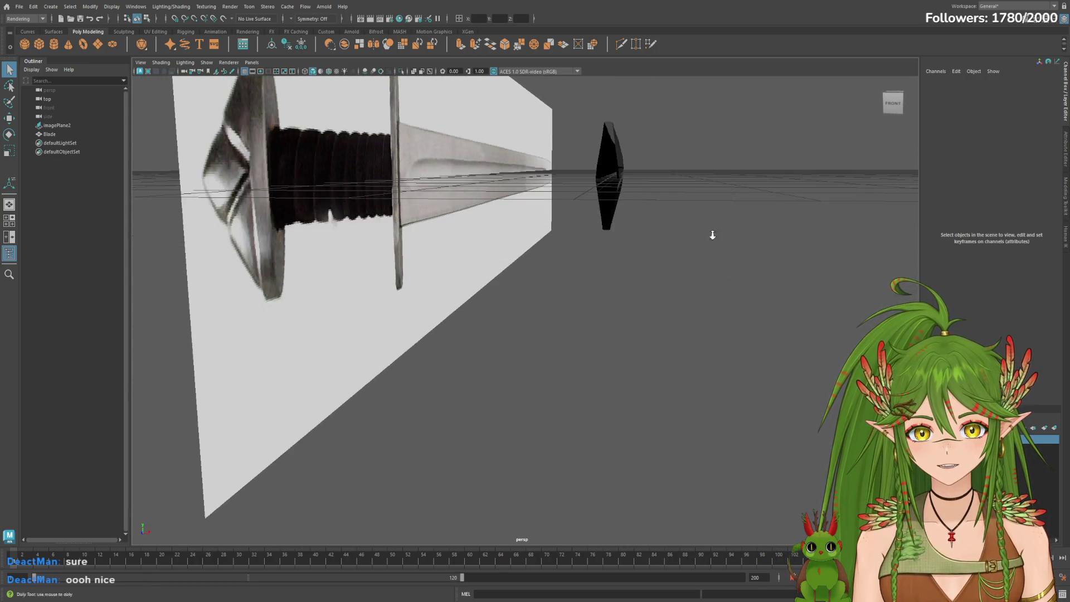
pyautogui.keyDown('alt'); pyautogui.moveTo(712, 234); pyautogui.dragTo(820, 228, button='right'); pyautogui.keyUp('alt')
# View the sword along its blade, from the side and from above.
pyautogui.moveTo(820, 228)
pyautogui.keyDown('alt'); pyautogui.mouseDown()
pyautogui.moveTo(757, 232)
pyautogui.moveTo(777, 217)
pyautogui.moveTo(707, 234)
pyautogui.mouseUp(); pyautogui.keyUp('alt')
pyautogui.keyDown('alt'); pyautogui.moveTo(708, 234); pyautogui.dragTo(508, 284, button='right'); pyautogui.keyUp('alt')
pyautogui.moveTo(509, 284)
pyautogui.keyDown('alt'); pyautogui.mouseDown()
pyautogui.moveTo(504, 311)
pyautogui.moveTo(519, 301)
pyautogui.mouseUp(); pyautogui.keyUp('alt')
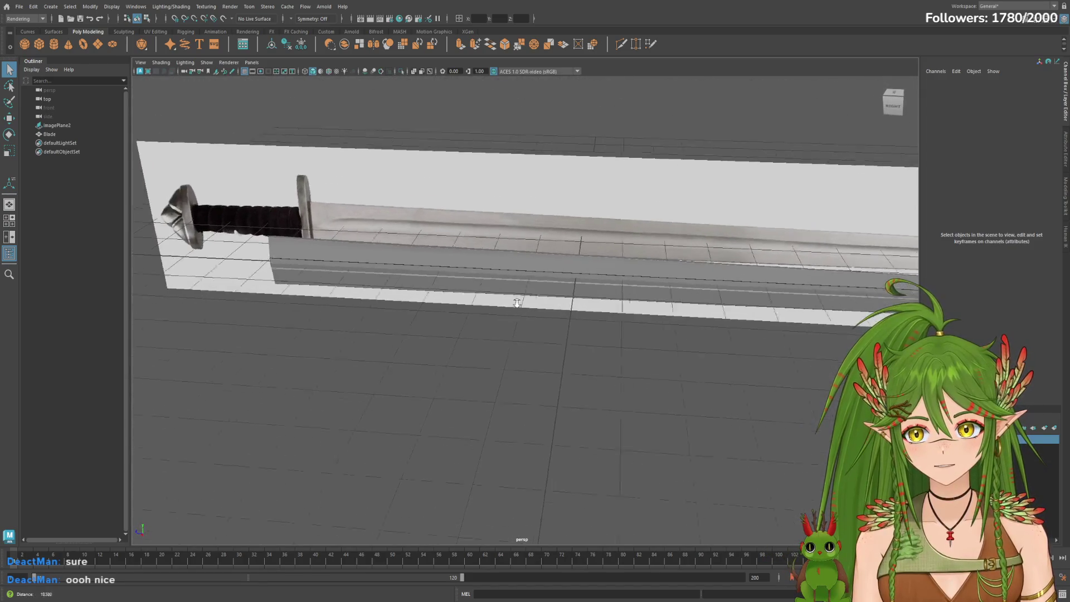
pyautogui.moveTo(185, 158)
pyautogui.keyDown('alt'); pyautogui.mouseDown()
pyautogui.moveTo(518, 309)
pyautogui.moveTo(420, 289)
pyautogui.moveTo(533, 313)
pyautogui.moveTo(613, 303)
pyautogui.mouseUp(); pyautogui.keyUp('alt')
pyautogui.keyDown('alt'); pyautogui.moveTo(613, 303); pyautogui.dragTo(411, 312, button='right'); pyautogui.keyUp('alt')
pyautogui.moveTo(411, 312)
pyautogui.keyDown('alt'); pyautogui.mouseDown()
pyautogui.moveTo(480, 337)
pyautogui.moveTo(418, 339)
pyautogui.moveTo(529, 326)
pyautogui.moveTo(490, 334)
pyautogui.moveTo(449, 325)
pyautogui.mouseUp(); pyautogui.keyUp('alt')
pyautogui.moveTo(449, 325)
pyautogui.keyDown('alt'); pyautogui.mouseDown(button='right')
pyautogui.moveTo(582, 347)
pyautogui.moveTo(555, 334)
pyautogui.mouseUp(button='right'); pyautogui.keyUp('alt')
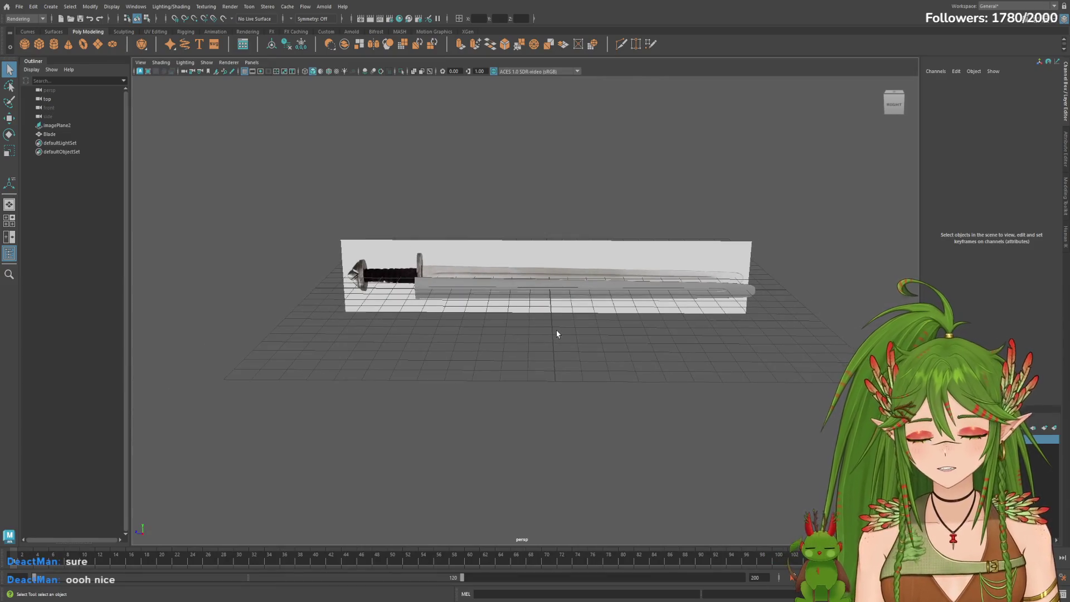
pyautogui.moveTo(533, 345)
pyautogui.keyDown('alt'); pyautogui.mouseDown()
pyautogui.moveTo(769, 353)
pyautogui.moveTo(587, 375)
pyautogui.moveTo(461, 342)
pyautogui.moveTo(377, 334)
pyautogui.moveTo(617, 353)
pyautogui.moveTo(628, 363)
pyautogui.moveTo(619, 356)
pyautogui.mouseUp(); pyautogui.keyUp('alt')
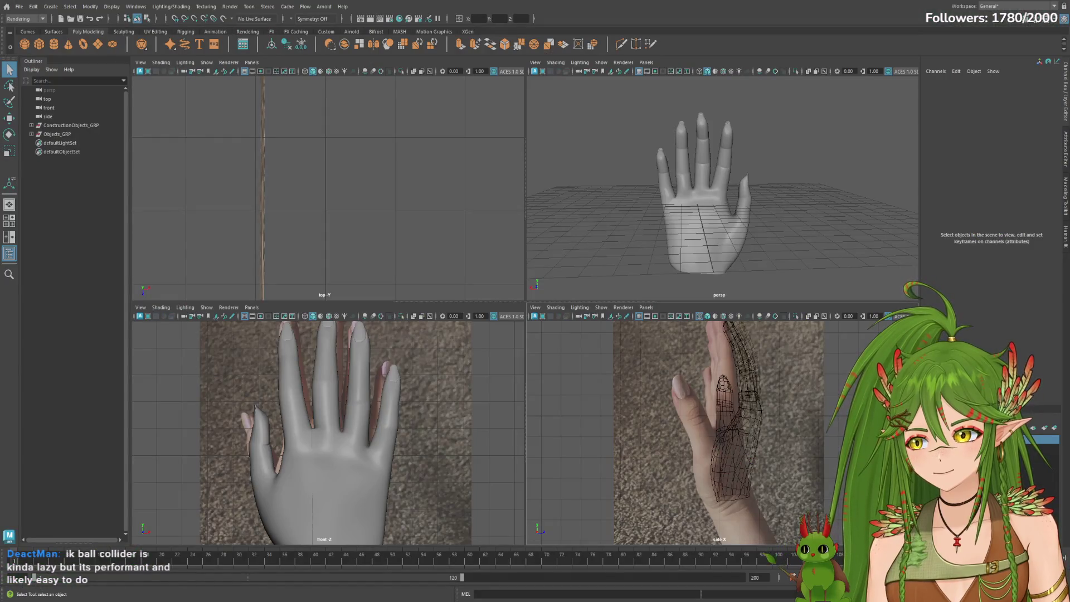
# Maximize the perspective view and tumble around the sculpted hand to face the palm.
pyautogui.click(613, 224)
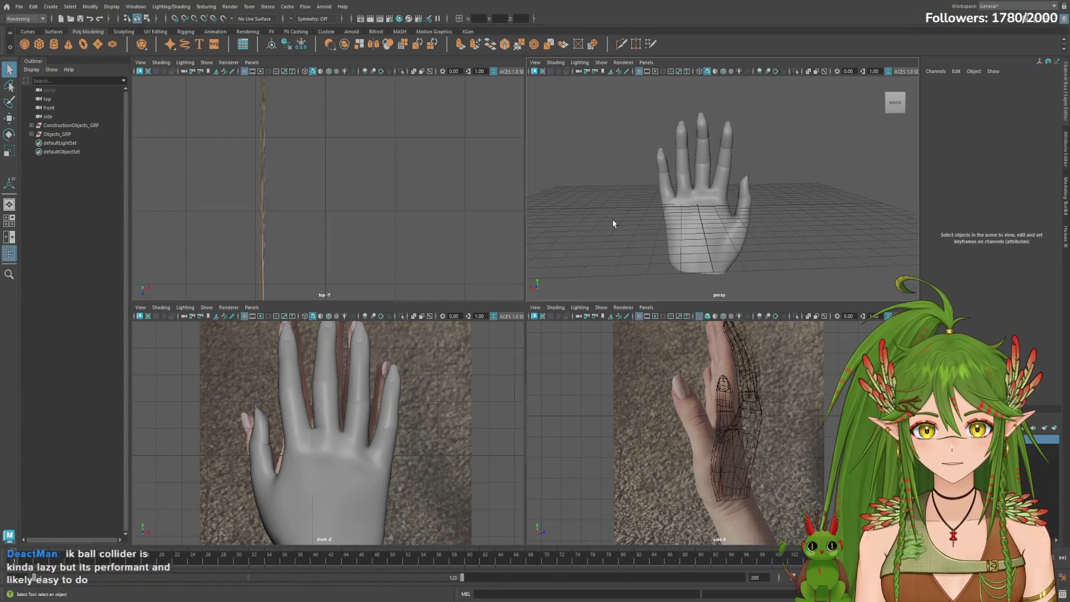
pyautogui.press('space')
pyautogui.moveTo(617, 225)
pyautogui.keyDown('alt'); pyautogui.mouseDown()
pyautogui.moveTo(644, 274)
pyautogui.moveTo(478, 264)
pyautogui.mouseUp(); pyautogui.keyUp('alt')
pyautogui.moveTo(710, 259)
pyautogui.keyDown('alt'); pyautogui.mouseDown()
pyautogui.moveTo(607, 289)
pyautogui.moveTo(529, 261)
pyautogui.moveTo(425, 257)
pyautogui.moveTo(633, 258)
pyautogui.moveTo(554, 263)
pyautogui.mouseUp(); pyautogui.keyUp('alt')
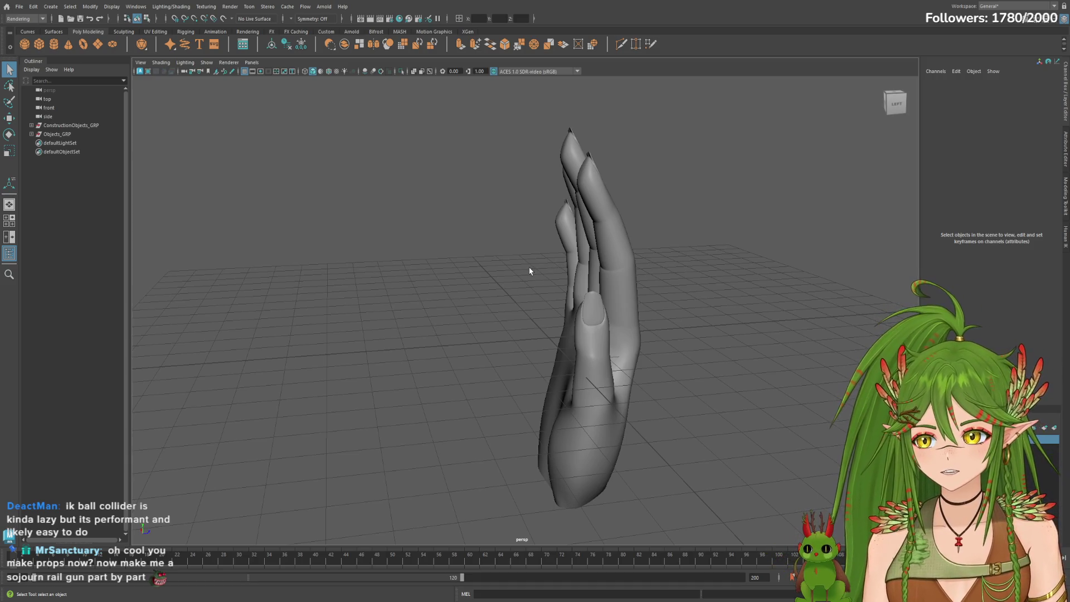
pyautogui.moveTo(521, 271)
pyautogui.keyDown('alt'); pyautogui.mouseDown()
pyautogui.moveTo(399, 253)
pyautogui.moveTo(368, 260)
pyautogui.mouseUp(); pyautogui.keyUp('alt')
pyautogui.scroll(5, 453, 270)
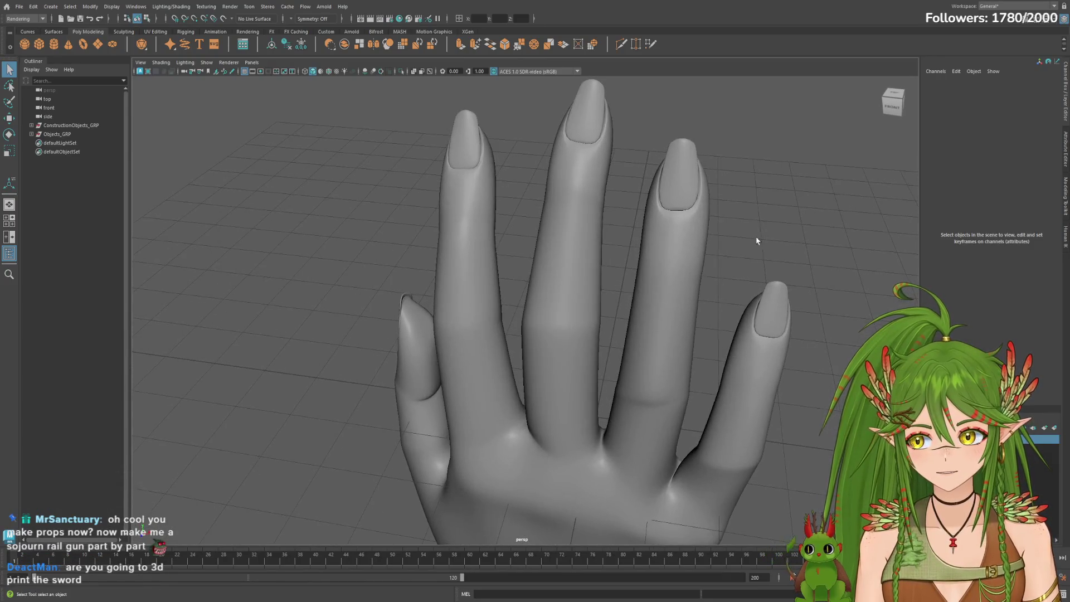
pyautogui.scroll(3, 694, 282)
pyautogui.moveTo(701, 324)
pyautogui.keyDown('alt'); pyautogui.mouseDown()
pyautogui.moveTo(676, 205)
pyautogui.moveTo(303, 294)
pyautogui.moveTo(757, 237)
pyautogui.moveTo(703, 284)
pyautogui.moveTo(470, 275)
pyautogui.moveTo(557, 262)
pyautogui.moveTo(645, 229)
pyautogui.moveTo(649, 337)
pyautogui.moveTo(459, 312)
pyautogui.moveTo(377, 289)
pyautogui.moveTo(270, 300)
pyautogui.moveTo(390, 312)
pyautogui.moveTo(653, 370)
pyautogui.moveTo(574, 360)
pyautogui.moveTo(645, 363)
pyautogui.moveTo(659, 351)
pyautogui.moveTo(636, 358)
pyautogui.moveTo(659, 351)
pyautogui.mouseUp(); pyautogui.keyUp('alt')
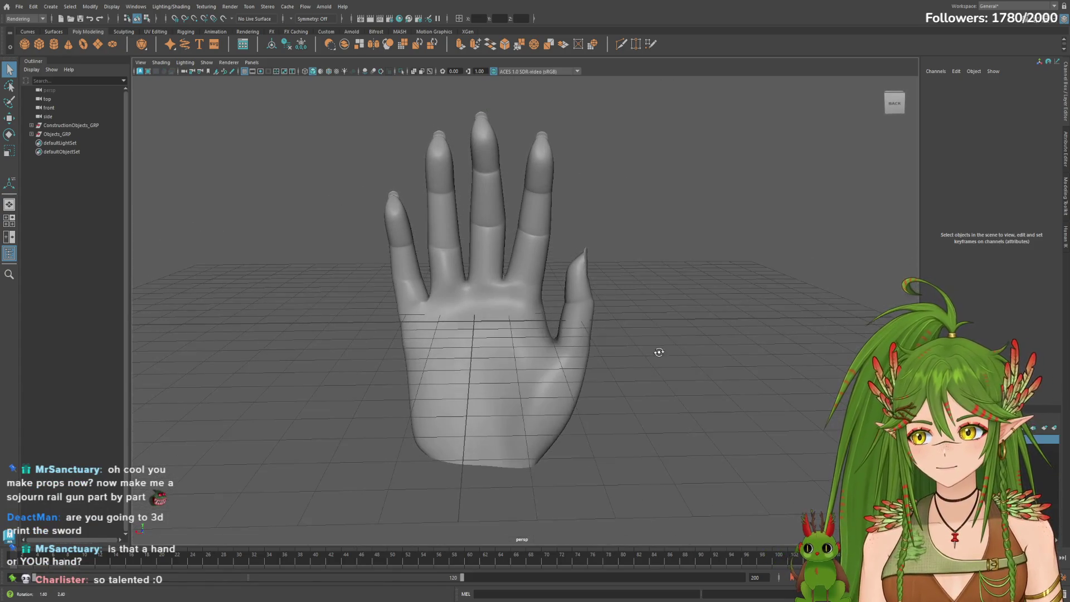
# Return to the four-view layout and view the hand from behind and the palm side.
pyautogui.press('space')
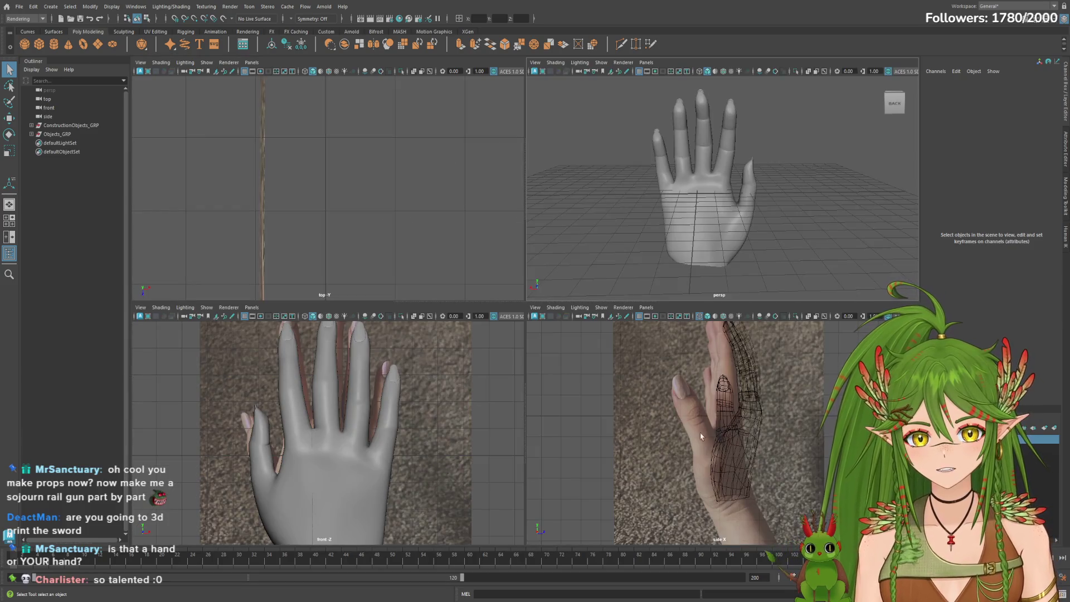
pyautogui.press('space')
pyautogui.press('space')
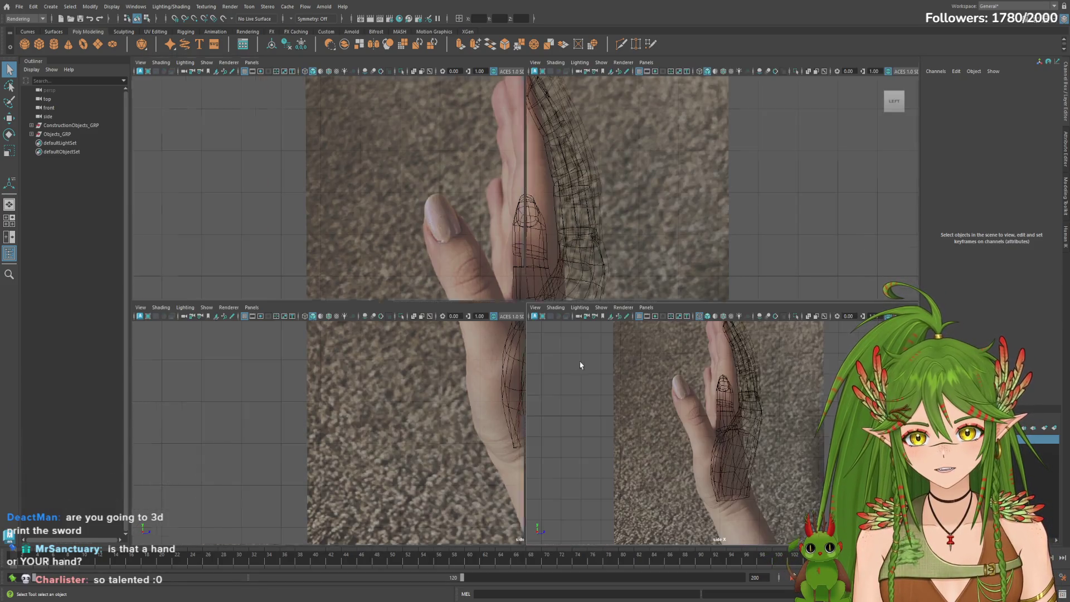
pyautogui.press('space')
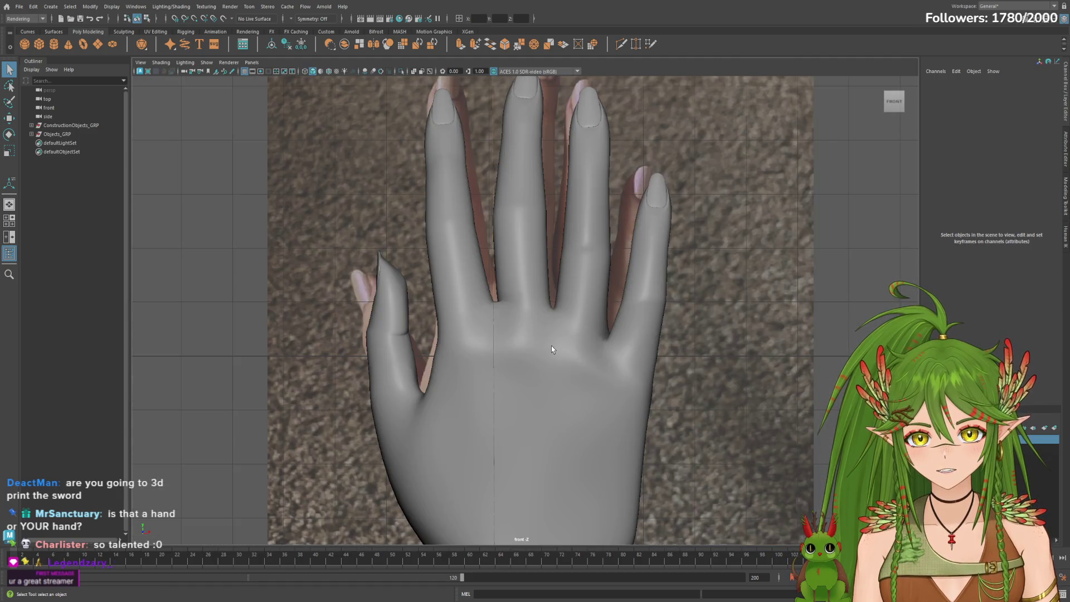
pyautogui.press('space')
pyautogui.press('space')
pyautogui.moveTo(644, 222)
pyautogui.keyDown('alt'); pyautogui.mouseDown()
pyautogui.moveTo(684, 235)
pyautogui.moveTo(520, 252)
pyautogui.mouseUp(); pyautogui.keyUp('alt')
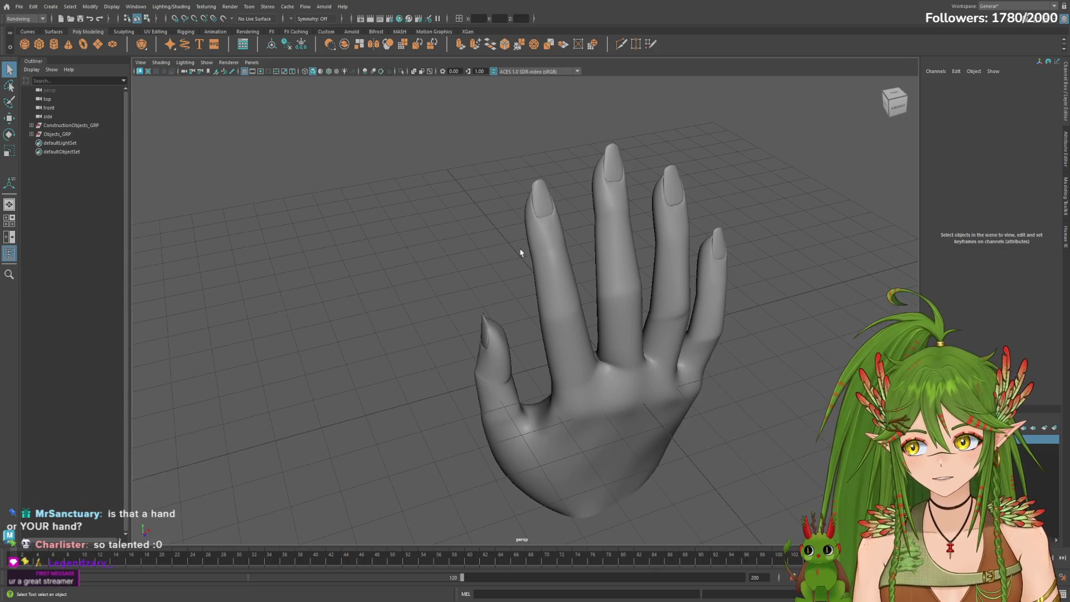
pyautogui.moveTo(758, 263)
pyautogui.keyDown('alt'); pyautogui.mouseDown()
pyautogui.moveTo(691, 241)
pyautogui.moveTo(566, 246)
pyautogui.moveTo(746, 228)
pyautogui.mouseUp(); pyautogui.keyUp('alt')
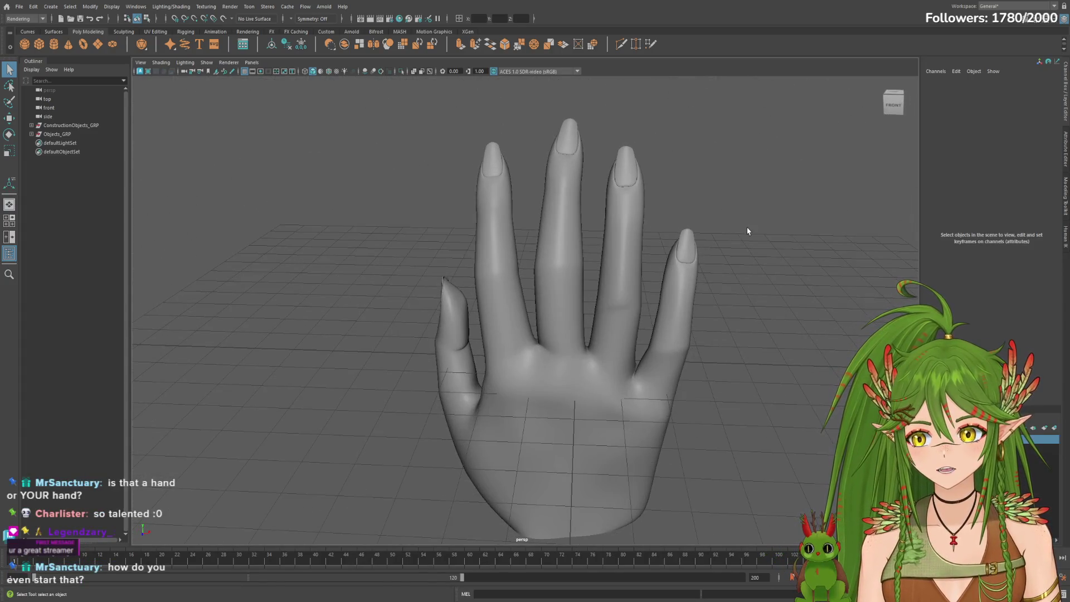
# Add a test polygon cylinder, move it along its depth, then delete it.
pyautogui.click(54, 44)
pyautogui.moveTo(801, 305)
pyautogui.keyDown('alt'); pyautogui.mouseDown()
pyautogui.moveTo(676, 293)
pyautogui.moveTo(525, 327)
pyautogui.moveTo(609, 370)
pyautogui.mouseUp(); pyautogui.keyUp('alt')
pyautogui.press('w')
pyautogui.moveTo(422, 352); pyautogui.dragTo(564, 363)
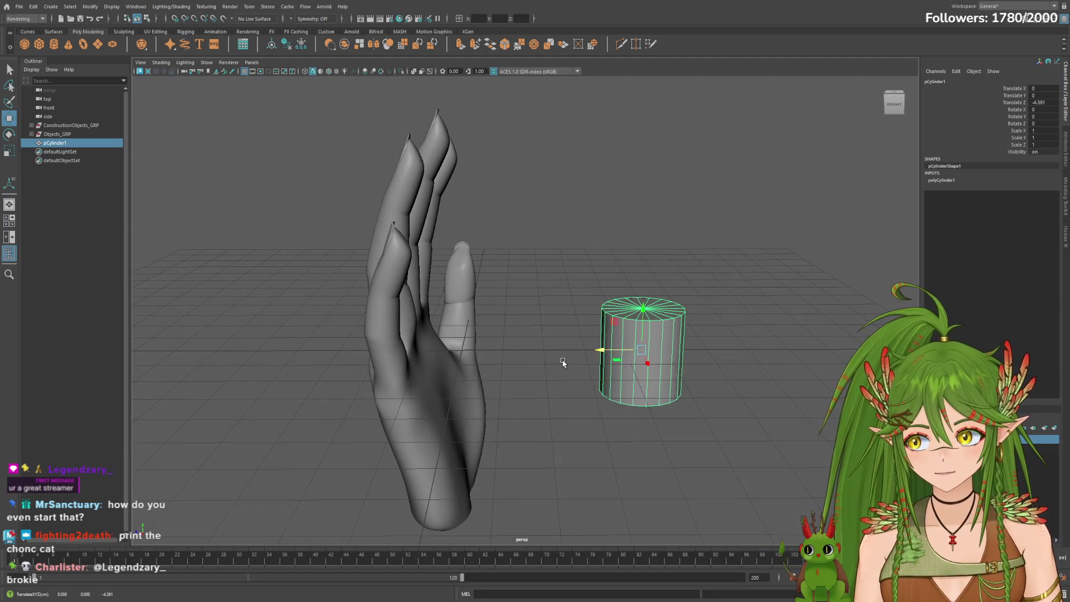
pyautogui.moveTo(721, 399)
pyautogui.keyDown('alt'); pyautogui.mouseDown()
pyautogui.moveTo(528, 396)
pyautogui.moveTo(747, 396)
pyautogui.moveTo(778, 406)
pyautogui.moveTo(724, 432)
pyautogui.moveTo(563, 375)
pyautogui.moveTo(516, 406)
pyautogui.moveTo(540, 377)
pyautogui.moveTo(764, 375)
pyautogui.moveTo(804, 401)
pyautogui.moveTo(602, 365)
pyautogui.mouseUp(); pyautogui.keyUp('alt')
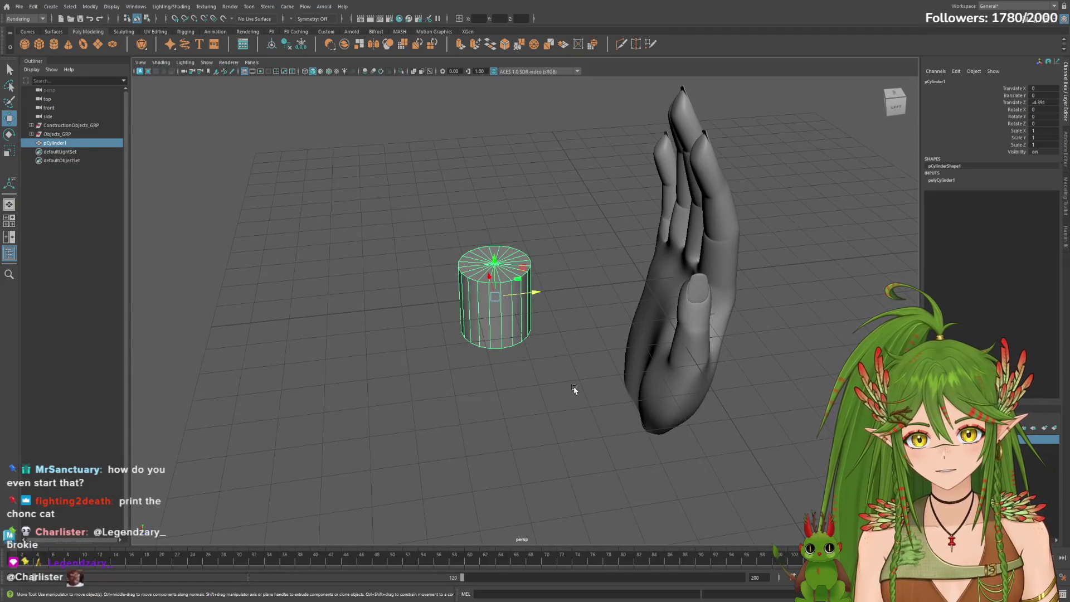
pyautogui.press('Delete')
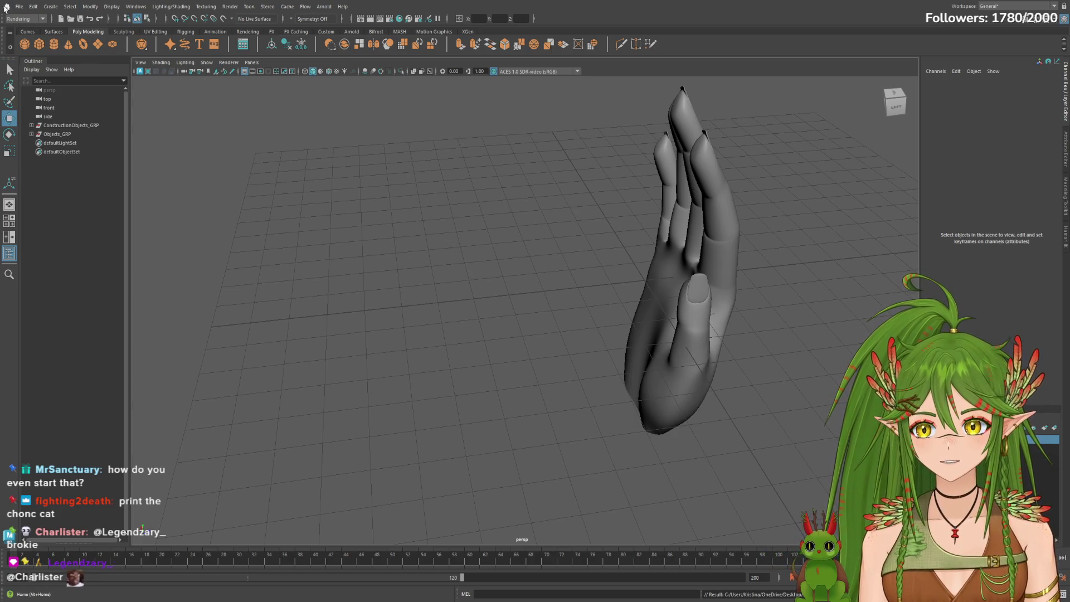
# Open the low-poly tree scene from the recent files and orbit around the tree.
pyautogui.click(6, 8)
pyautogui.click(454, 260)
pyautogui.moveTo(616, 333)
pyautogui.keyDown('alt'); pyautogui.mouseDown()
pyautogui.moveTo(625, 332)
pyautogui.moveTo(610, 397)
pyautogui.moveTo(372, 406)
pyautogui.moveTo(700, 366)
pyautogui.moveTo(587, 351)
pyautogui.moveTo(581, 369)
pyautogui.mouseUp(); pyautogui.keyUp('alt')
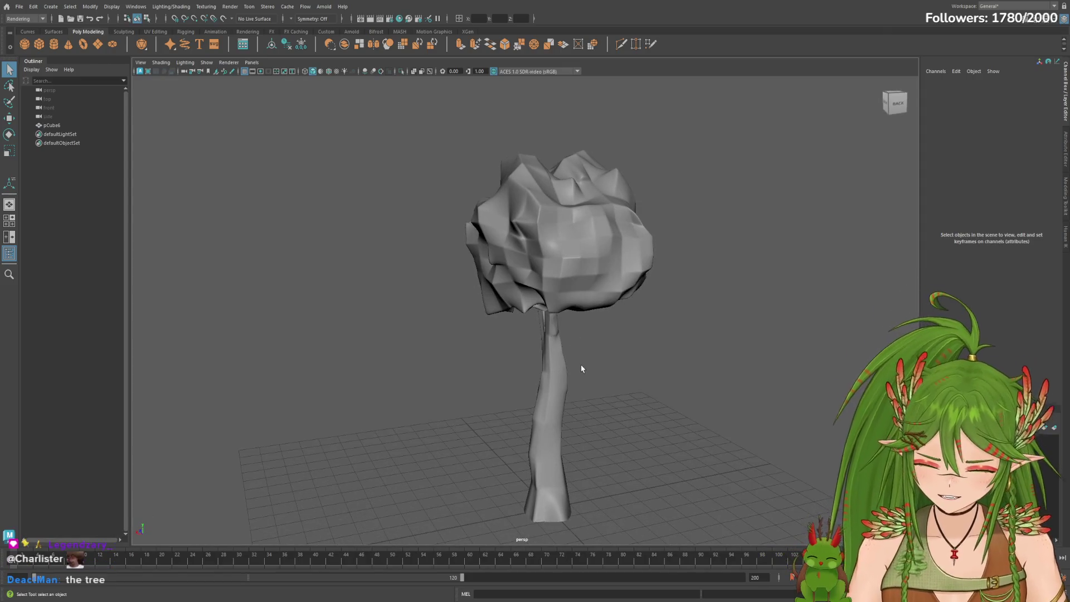
# Orbit the tree from below, the sides, canopy and back, saving the scene midway.
pyautogui.moveTo(648, 386)
pyautogui.keyDown('alt'); pyautogui.mouseDown()
pyautogui.moveTo(401, 370)
pyautogui.moveTo(423, 338)
pyautogui.moveTo(457, 346)
pyautogui.moveTo(520, 313)
pyautogui.moveTo(526, 382)
pyautogui.mouseUp(); pyautogui.keyUp('alt')
pyautogui.moveTo(619, 391)
pyautogui.keyDown('alt'); pyautogui.mouseDown()
pyautogui.moveTo(596, 407)
pyautogui.moveTo(537, 342)
pyautogui.moveTo(674, 411)
pyautogui.mouseUp(); pyautogui.keyUp('alt')
pyautogui.keyDown('alt'); pyautogui.moveTo(673, 411); pyautogui.dragTo(602, 425, button='right'); pyautogui.keyUp('alt')
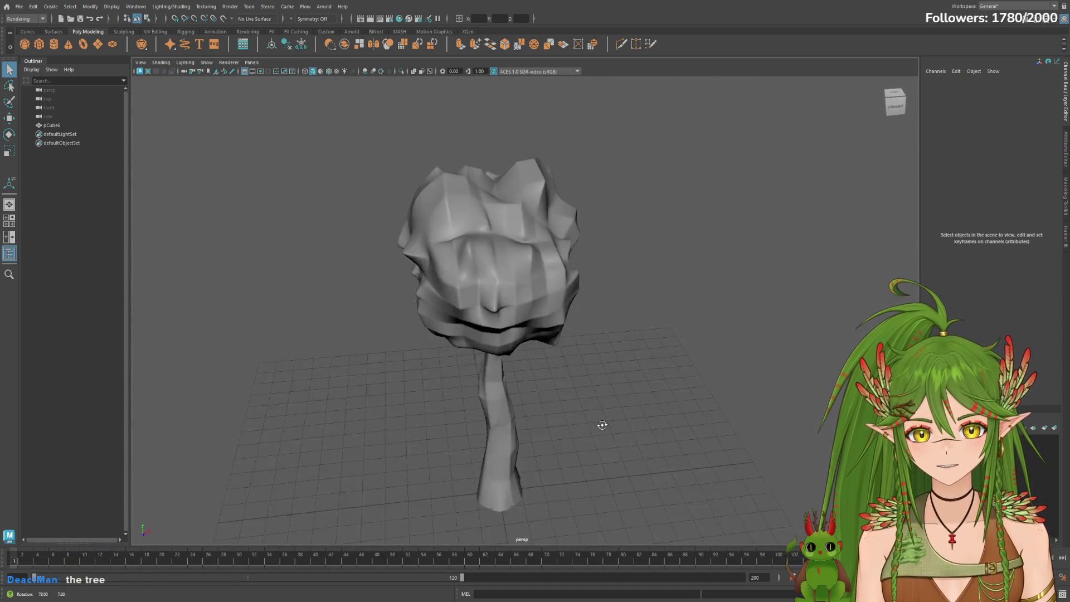
pyautogui.keyDown('alt'); pyautogui.moveTo(602, 425); pyautogui.dragTo(609, 411); pyautogui.keyUp('alt')
pyautogui.keyDown('alt'); pyautogui.moveTo(609, 411); pyautogui.dragTo(636, 410, button='right'); pyautogui.keyUp('alt')
pyautogui.moveTo(635, 410)
pyautogui.keyDown('alt'); pyautogui.mouseDown()
pyautogui.moveTo(544, 375)
pyautogui.moveTo(331, 402)
pyautogui.moveTo(463, 370)
pyautogui.moveTo(763, 394)
pyautogui.moveTo(513, 275)
pyautogui.mouseUp(); pyautogui.keyUp('alt')
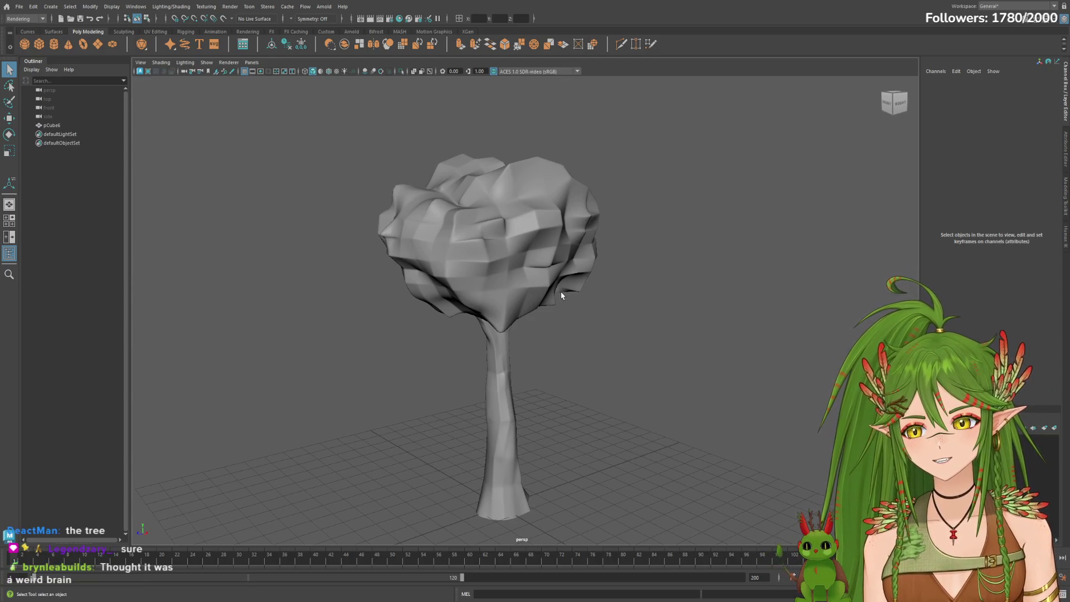
pyautogui.moveTo(599, 308)
pyautogui.keyDown('alt'); pyautogui.mouseDown()
pyautogui.moveTo(616, 340)
pyautogui.moveTo(461, 354)
pyautogui.moveTo(738, 339)
pyautogui.moveTo(580, 300)
pyautogui.moveTo(563, 330)
pyautogui.moveTo(602, 336)
pyautogui.moveTo(502, 348)
pyautogui.moveTo(547, 335)
pyautogui.mouseUp(); pyautogui.keyUp('alt')
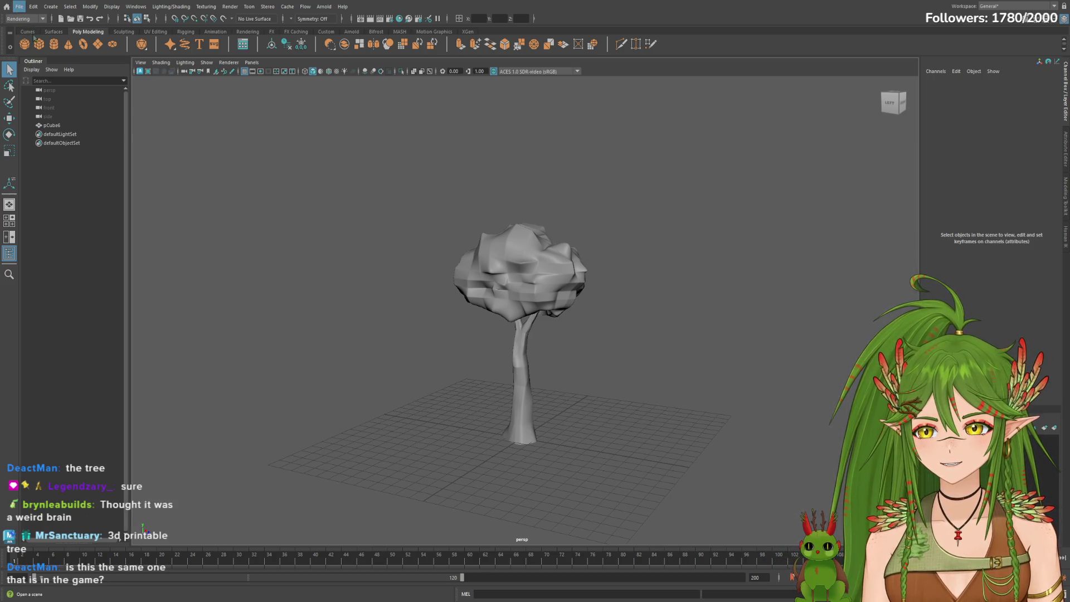
pyautogui.hotkey('ctrl', 's')
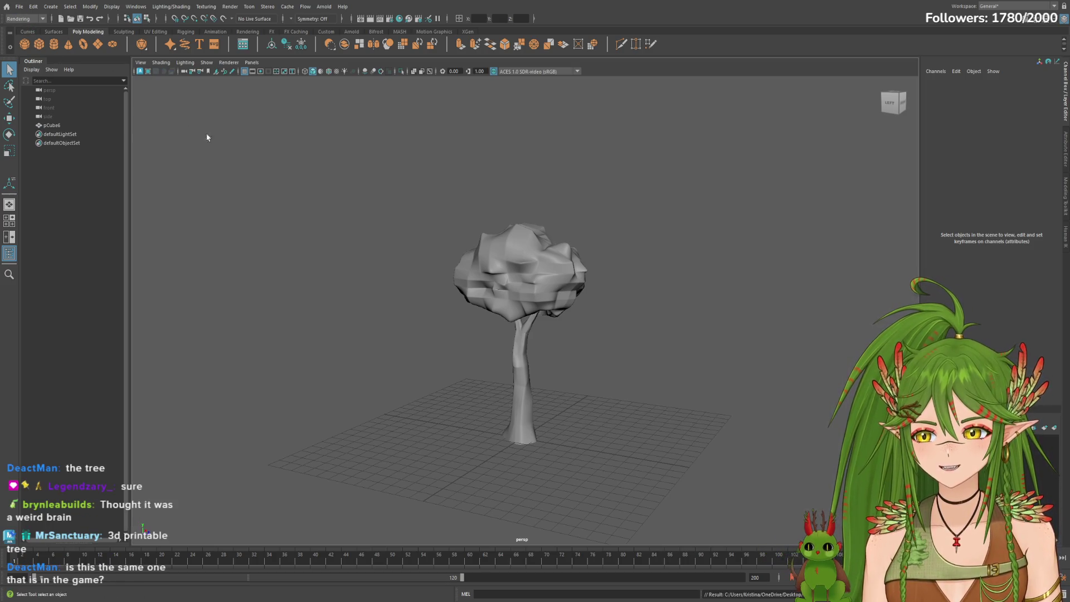
pyautogui.moveTo(672, 289)
pyautogui.keyDown('alt'); pyautogui.mouseDown()
pyautogui.moveTo(635, 332)
pyautogui.moveTo(473, 358)
pyautogui.moveTo(483, 337)
pyautogui.mouseUp(); pyautogui.keyUp('alt')
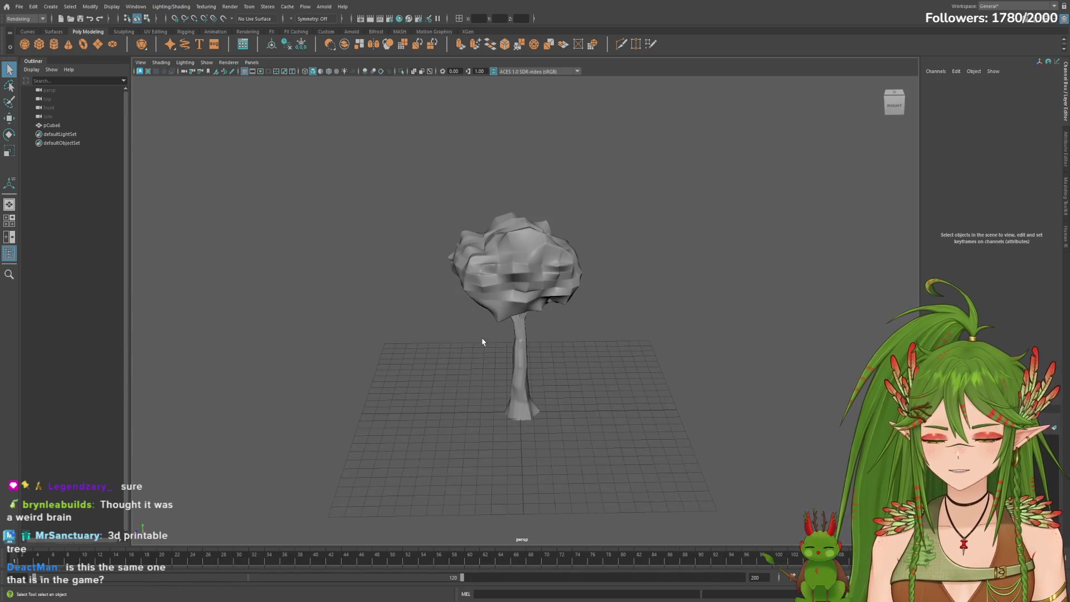
pyautogui.keyDown('alt'); pyautogui.moveTo(645, 339); pyautogui.dragTo(546, 304); pyautogui.keyUp('alt')
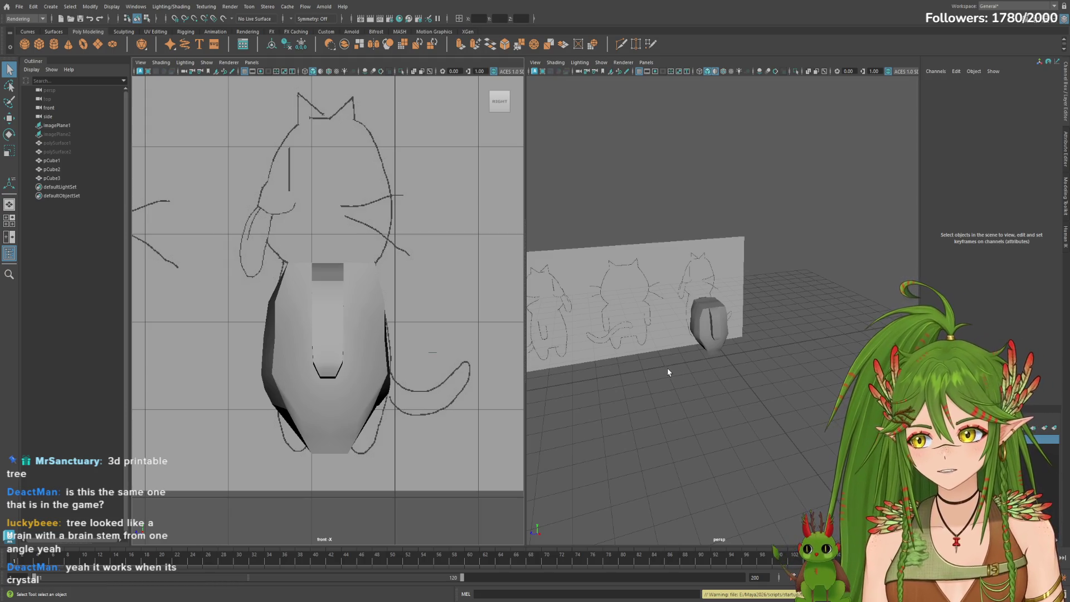
# Turn the persp view to face the cat and its reference sketches, then save cat.ma.
pyautogui.moveTo(704, 369)
pyautogui.keyDown('alt'); pyautogui.mouseDown()
pyautogui.moveTo(768, 347)
pyautogui.moveTo(556, 342)
pyautogui.moveTo(678, 366)
pyautogui.moveTo(650, 365)
pyautogui.moveTo(742, 336)
pyautogui.moveTo(830, 331)
pyautogui.moveTo(678, 345)
pyautogui.mouseUp(); pyautogui.keyUp('alt')
pyautogui.scroll(4, 678, 366)
pyautogui.scroll(-5, 724, 340)
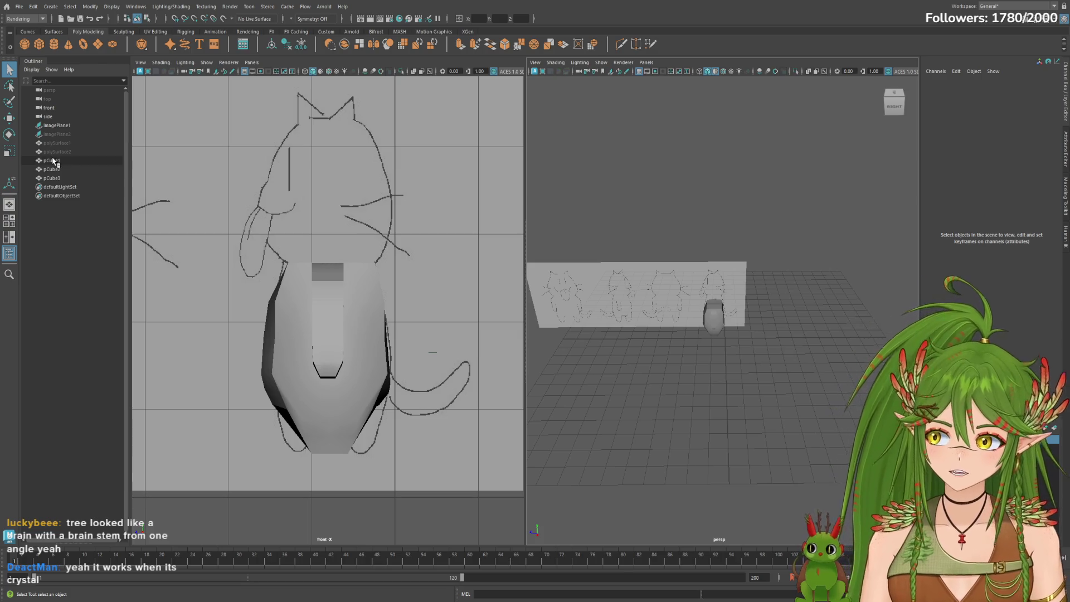
pyautogui.hotkey('ctrl', 's')
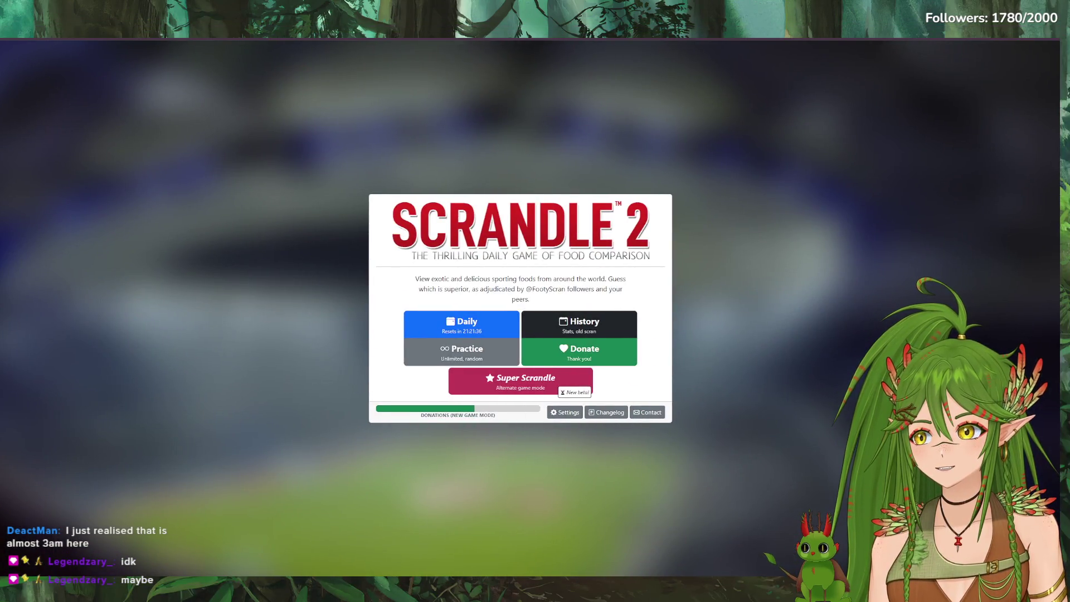
# Start today's Daily Scrandle 2 food comparison game.
pyautogui.click(496, 323)
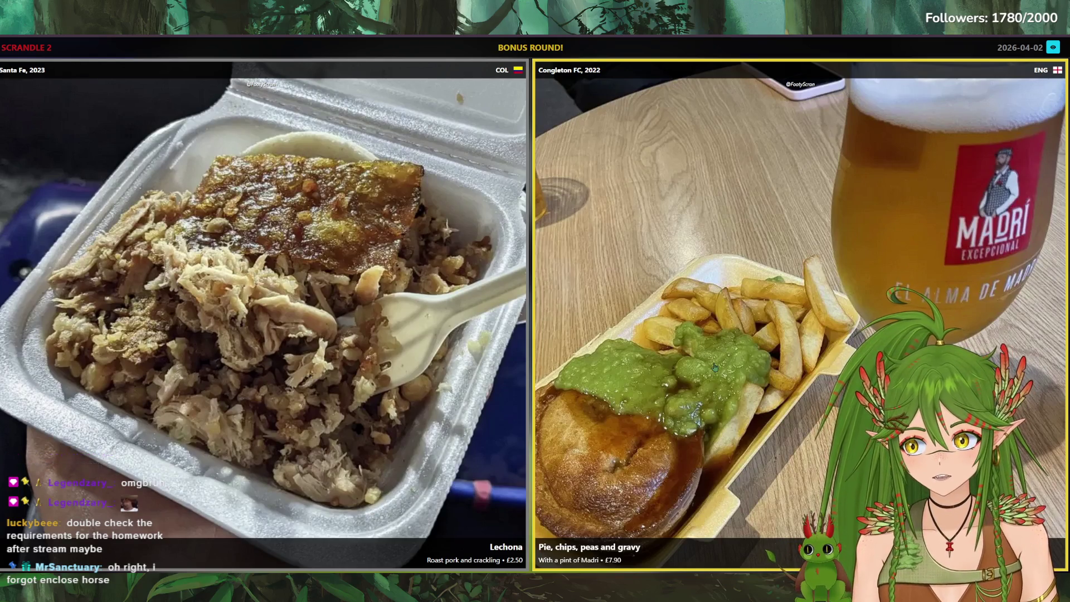
# Leave the bonus round and open a new browser tab for the 2026-04-01 game.
pyautogui.click(715, 367)
pyautogui.hotkey('ctrl', 't')
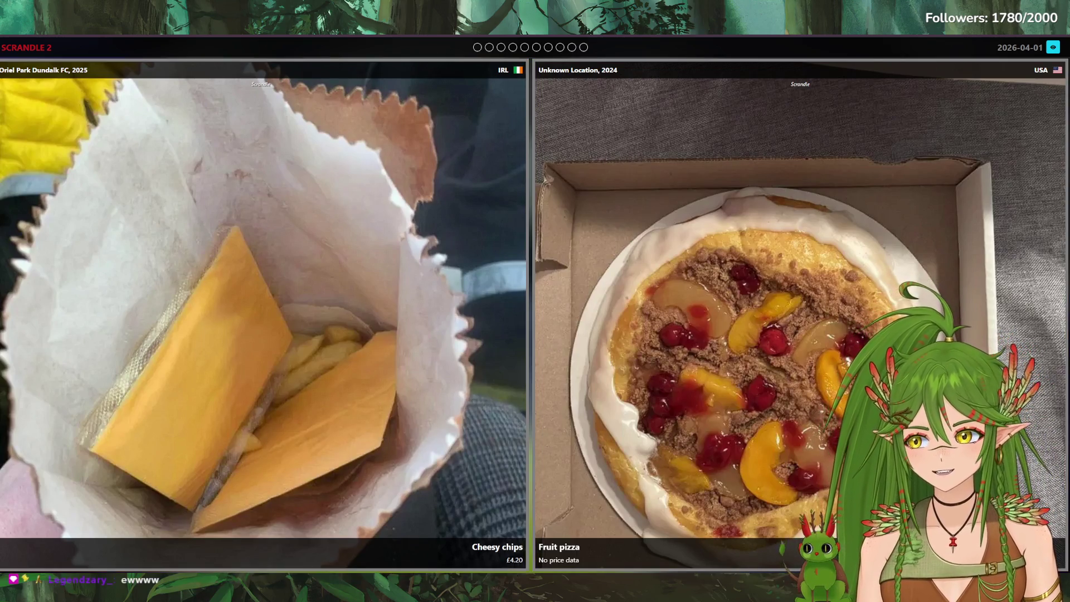
# Vote for Fruit pizza, sausage chips and stuffing, Dirty Mac, Chicken box, then 3 steak tacos.
pyautogui.scroll(-1, 262, 312)
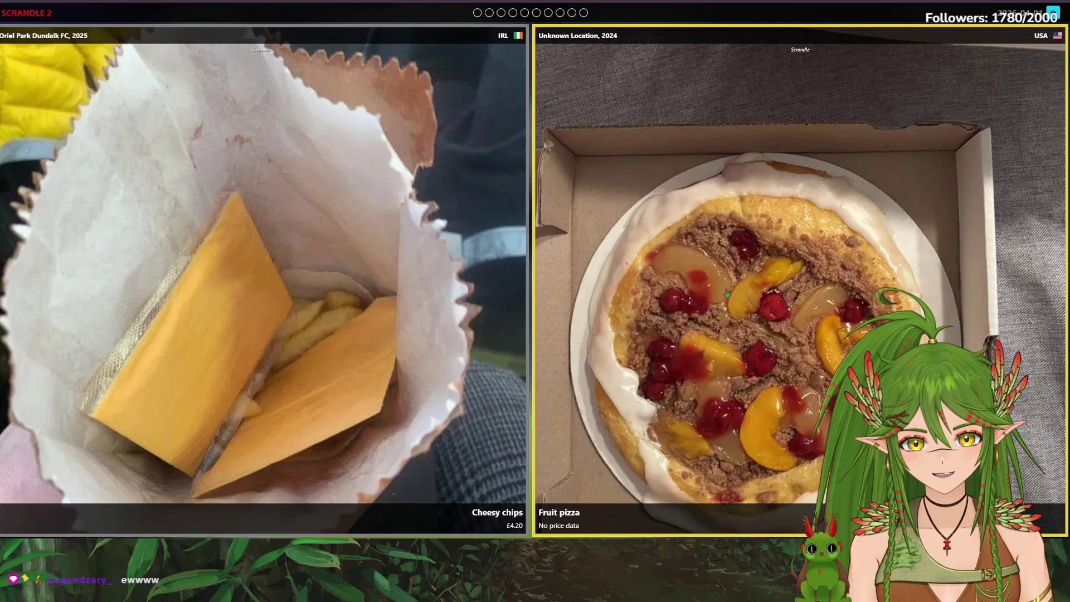
pyautogui.click(803, 399)
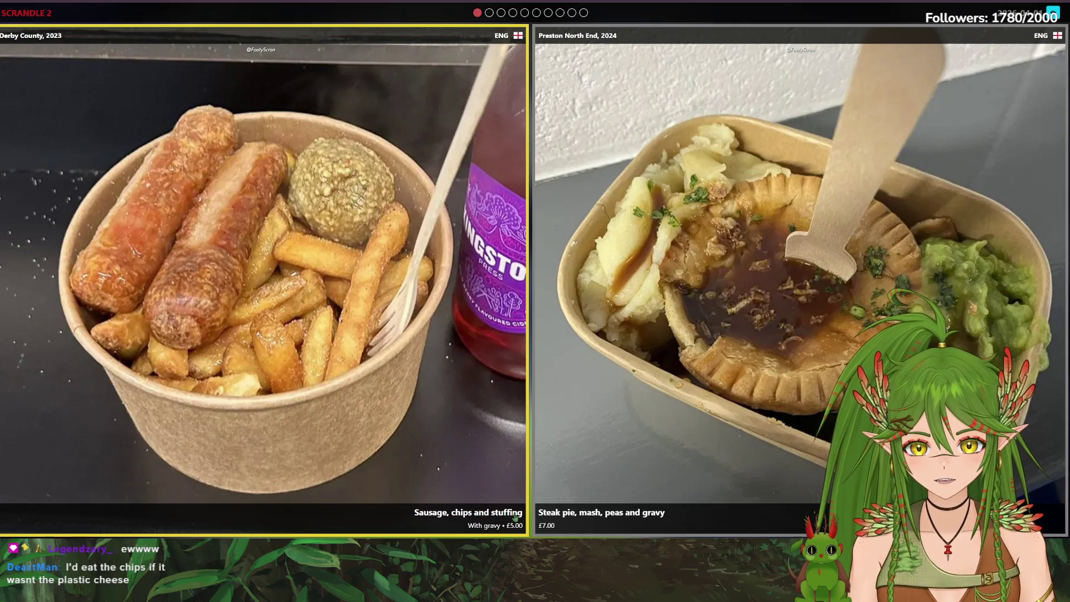
pyautogui.click(461, 366)
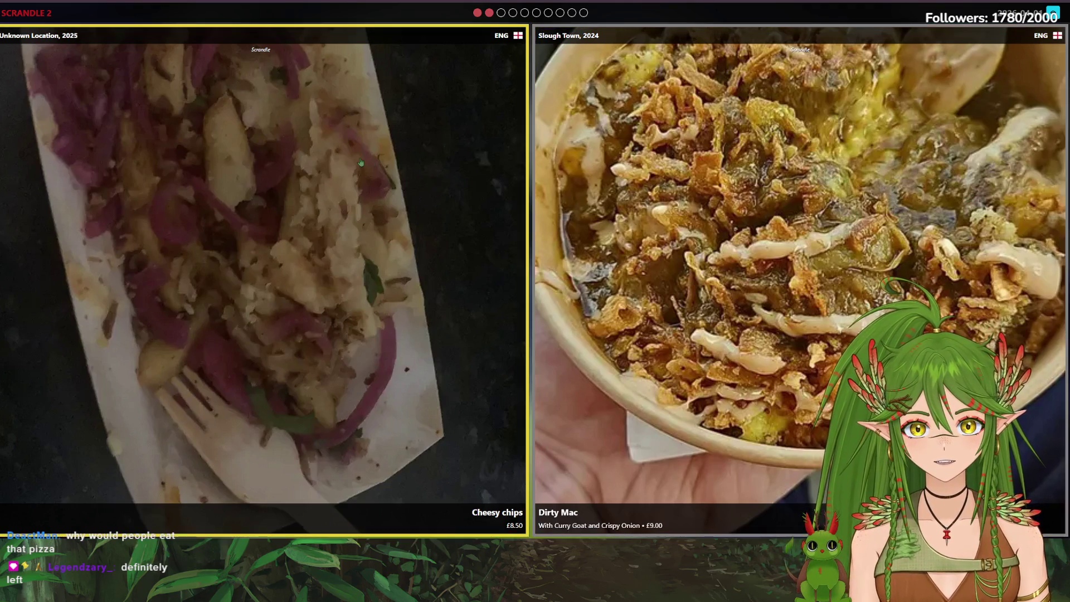
pyautogui.click(650, 231)
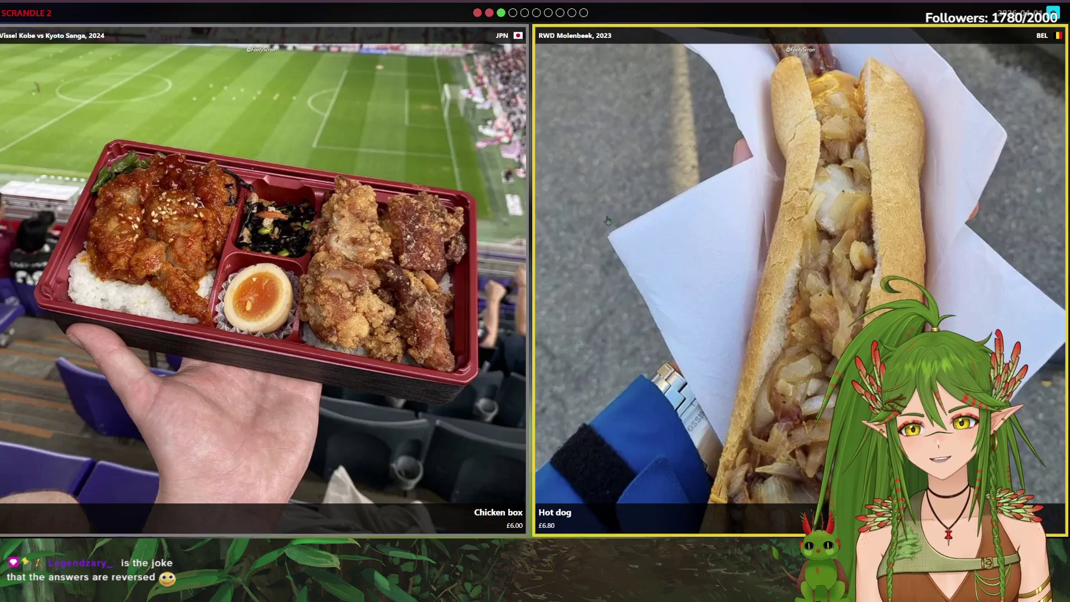
pyautogui.click(413, 252)
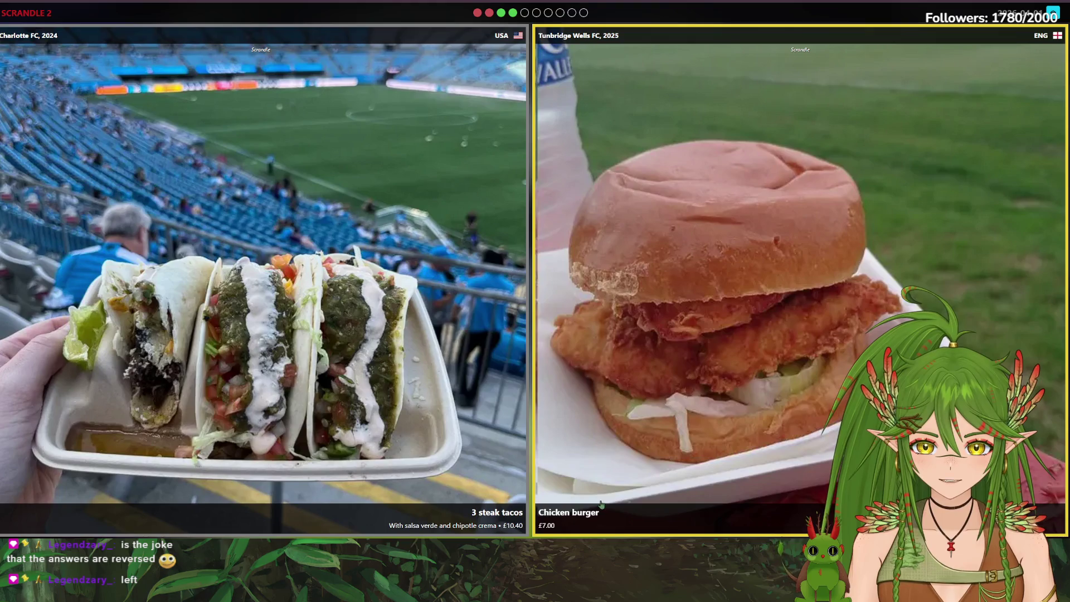
pyautogui.click(386, 324)
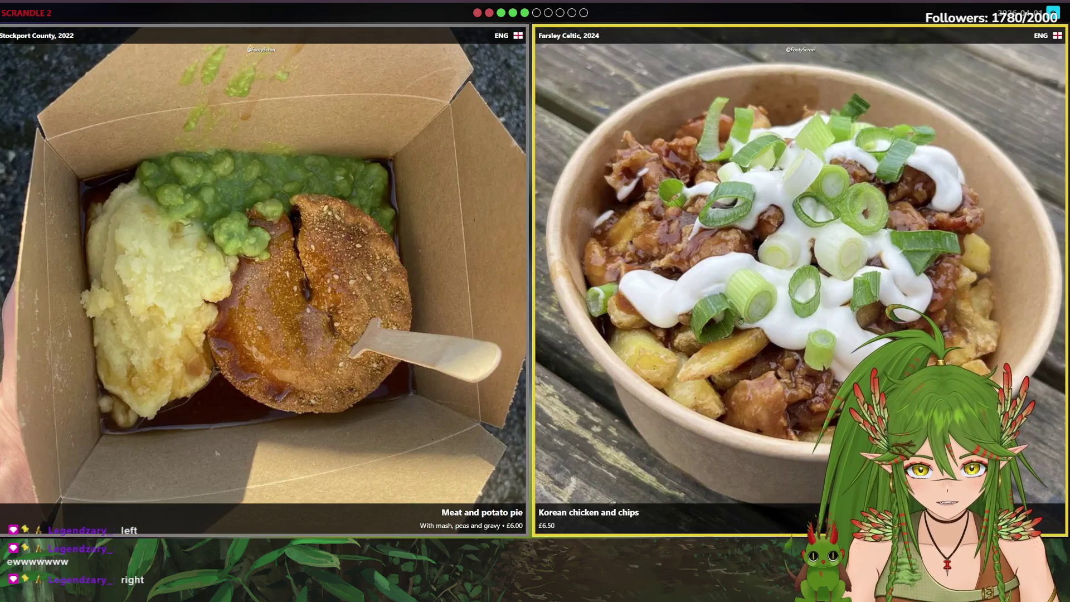
# Vote for Korean chicken and chips, pie with double mash and liquor, and Double smash burger.
pyautogui.click(782, 317)
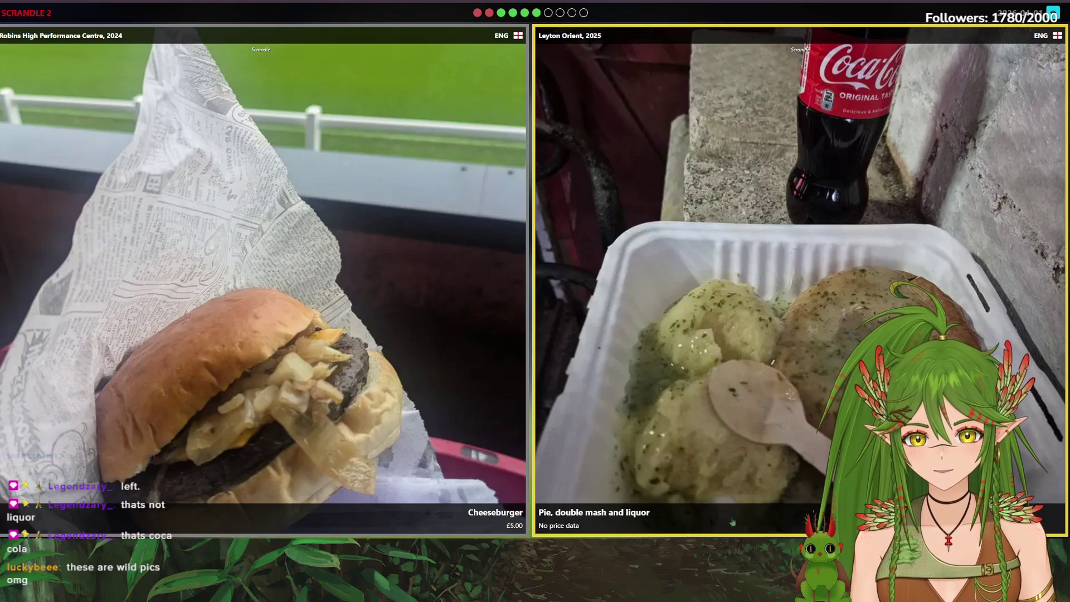
pyautogui.click(723, 386)
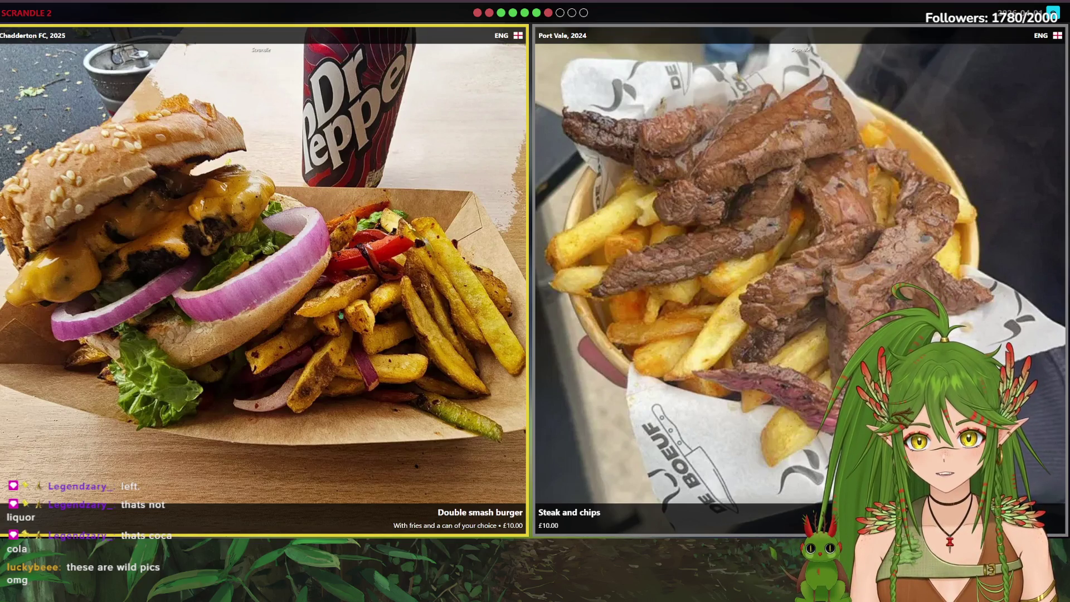
pyautogui.click(476, 376)
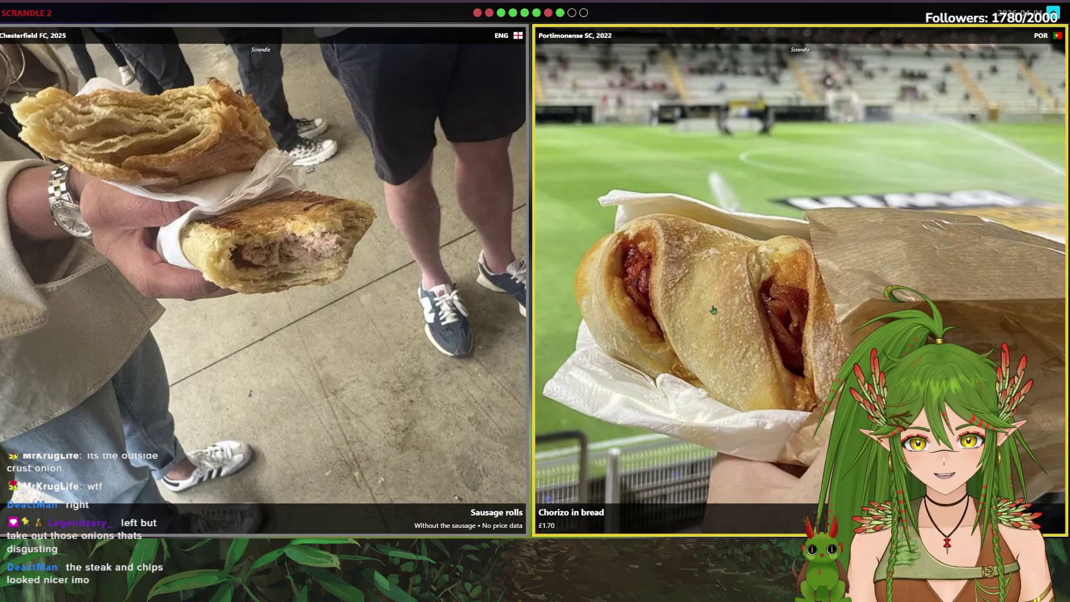
# Pick Chorizo in bread and 11 Ćevapi sausages, dismiss the 7/10 results, and start a new daily game.
pyautogui.click(713, 310)
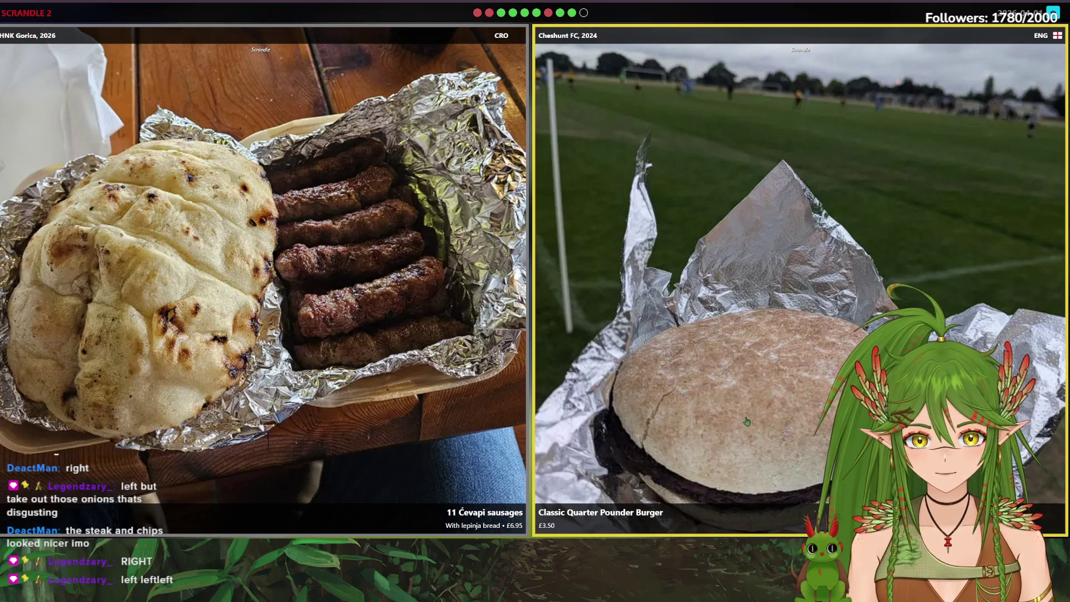
pyautogui.click(364, 331)
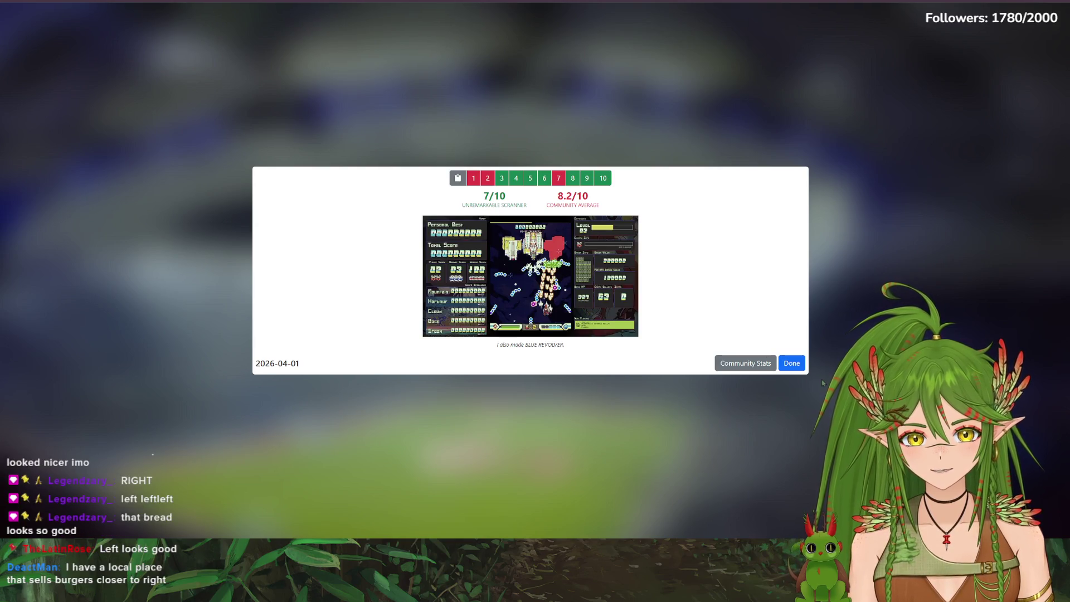
pyautogui.press('Escape')
pyautogui.click(463, 291)
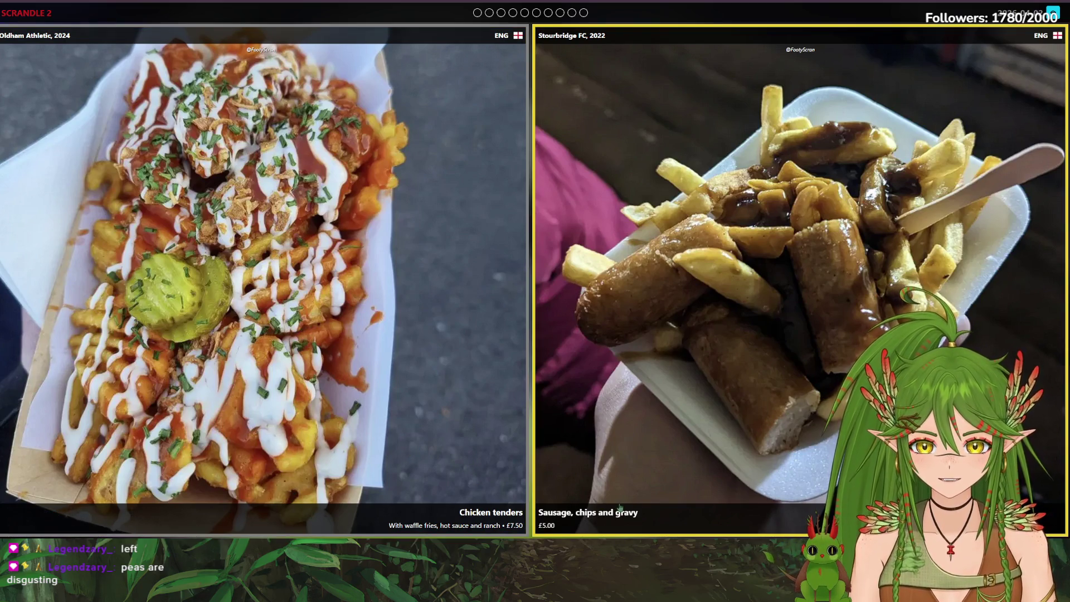
# Pick the £7.50 Chicken tenders, then the Sausage in a baguette.
pyautogui.click(426, 276)
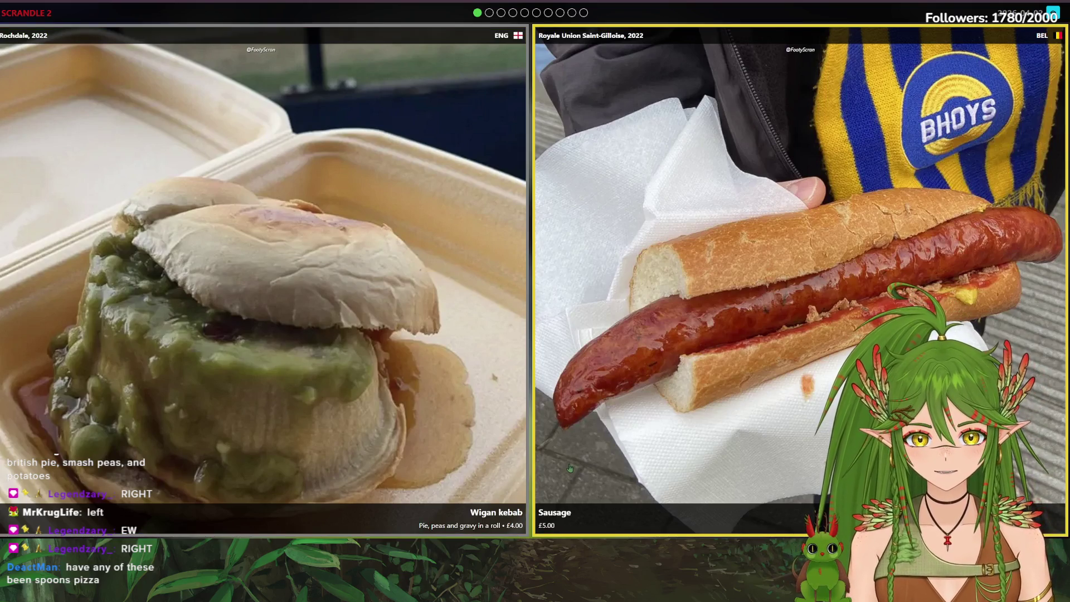
pyautogui.click(780, 251)
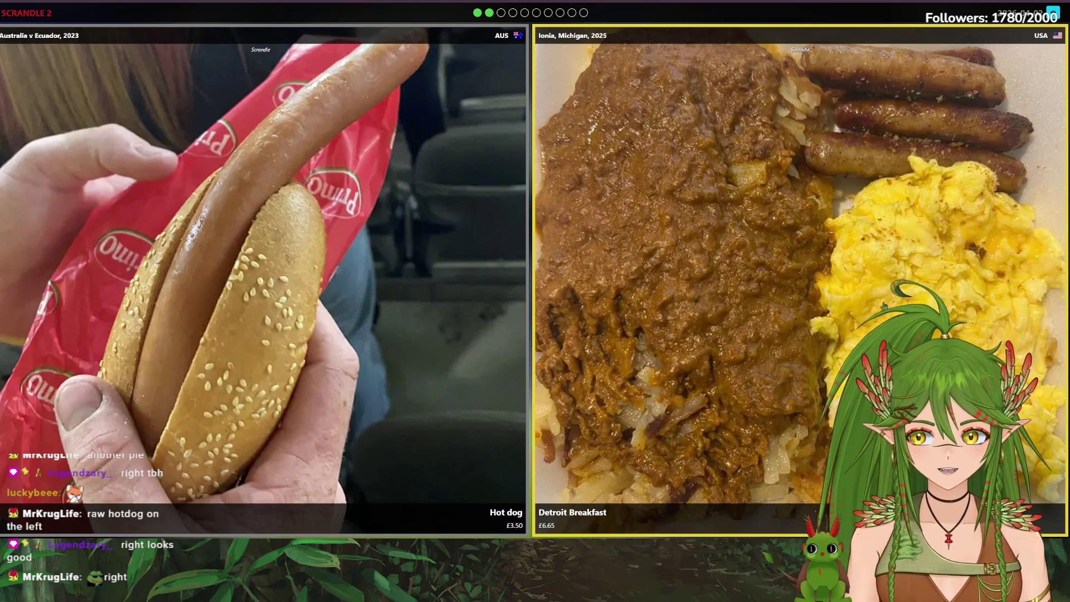
# Vote for Detroit Breakfast, Bacon cheeseburger, Biscoff and Kinder Bueno doughnuts, and Meat and potato pie.
pyautogui.click(697, 305)
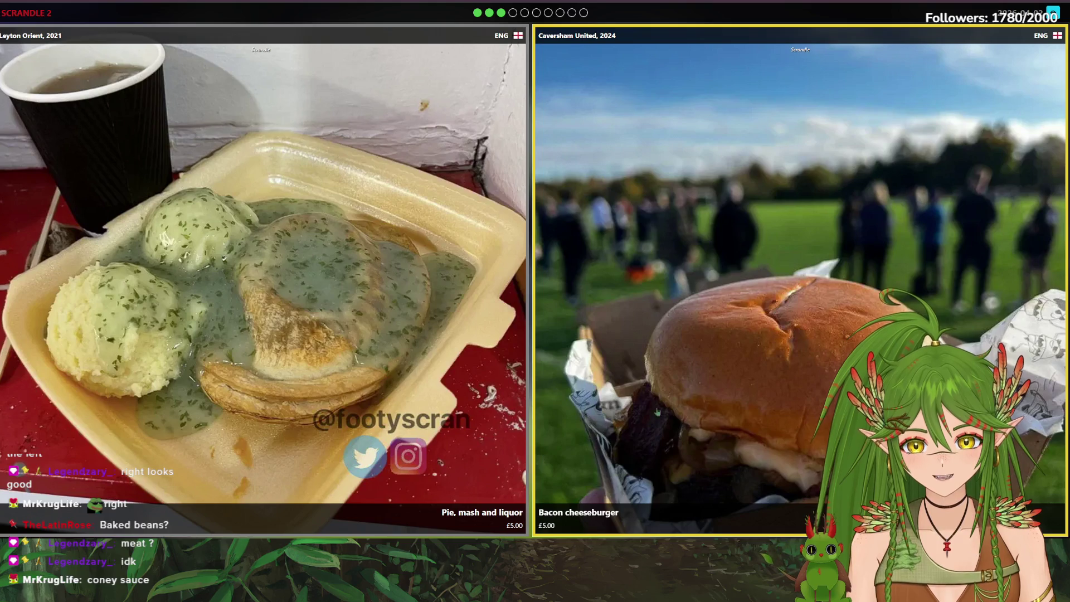
pyautogui.click(723, 370)
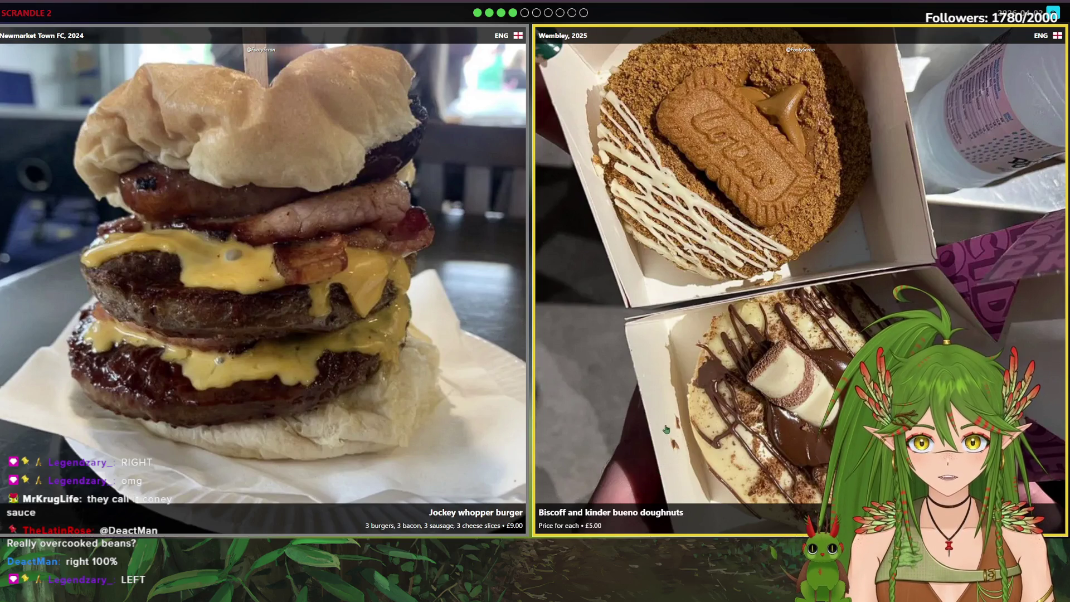
pyautogui.click(621, 421)
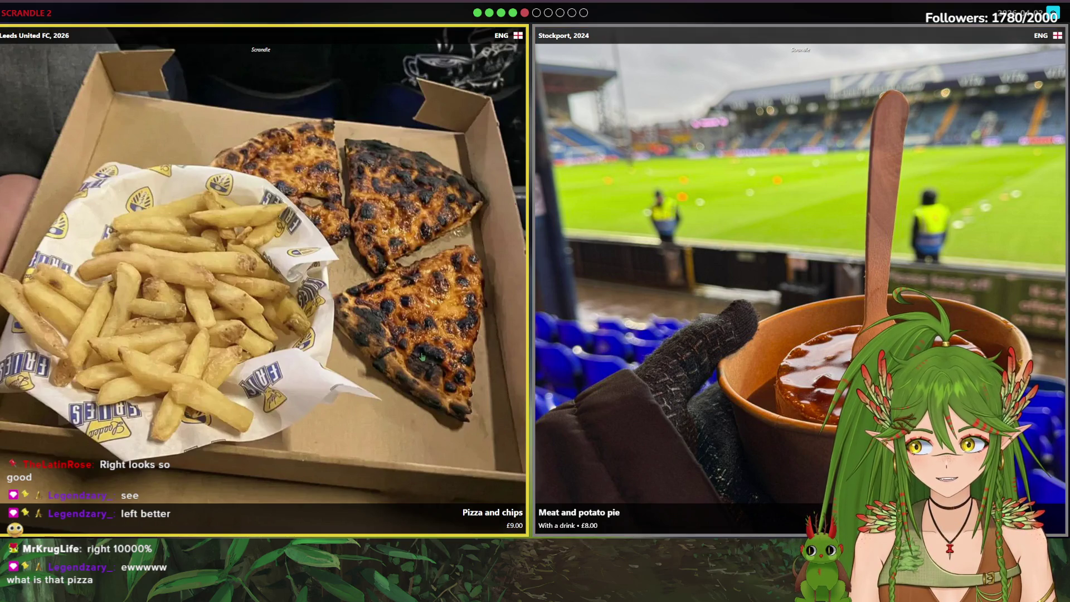
pyautogui.click(780, 257)
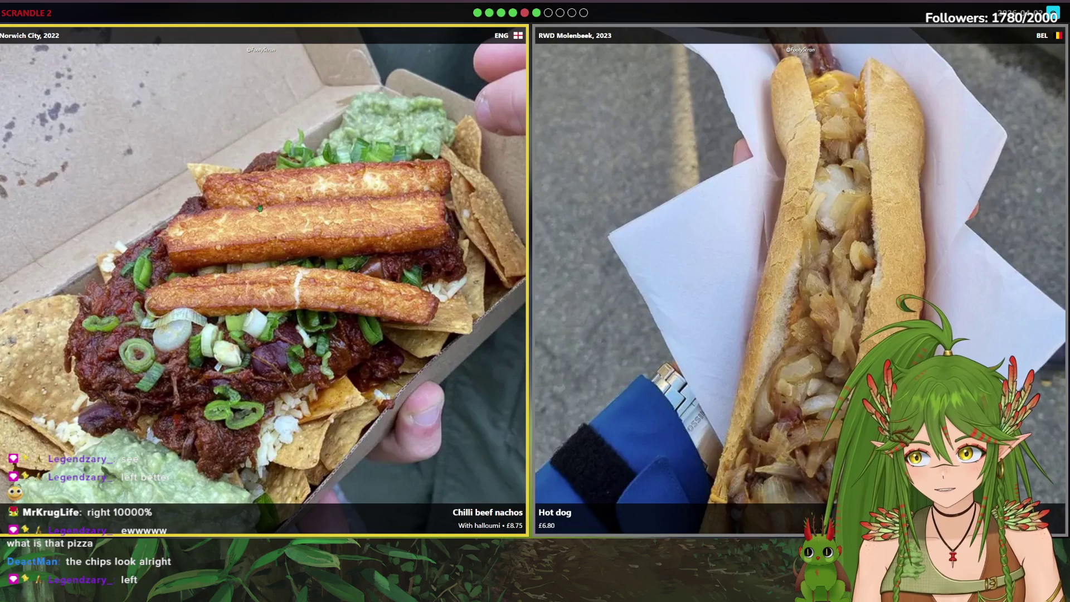
# Vote for Chilli beef nachos, the gaffer burger, smoked turkey leg, and fish and chips over the hot dog.
pyautogui.click(337, 262)
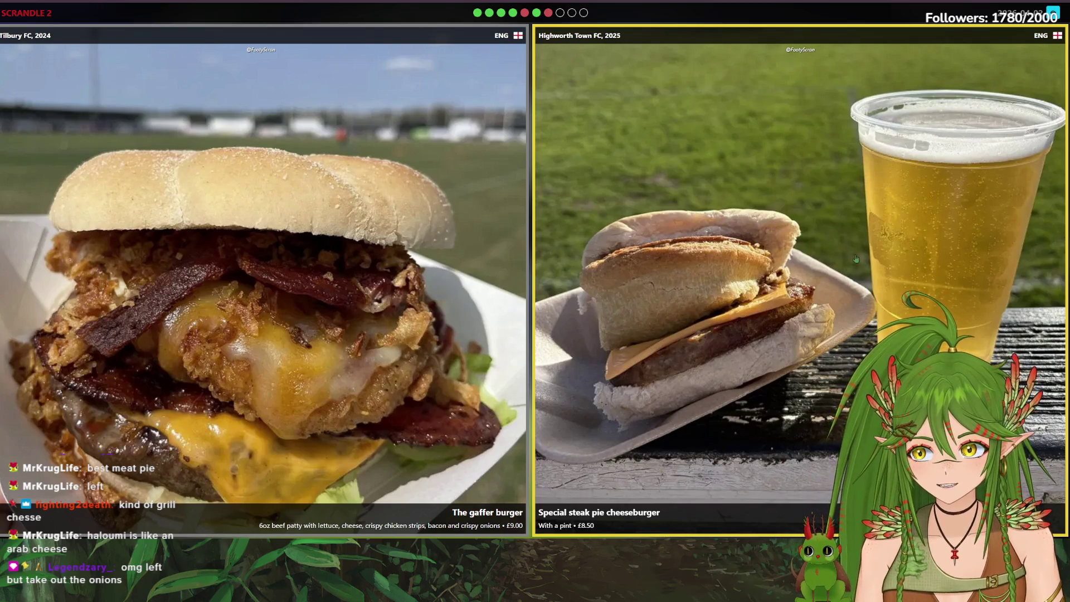
pyautogui.click(448, 258)
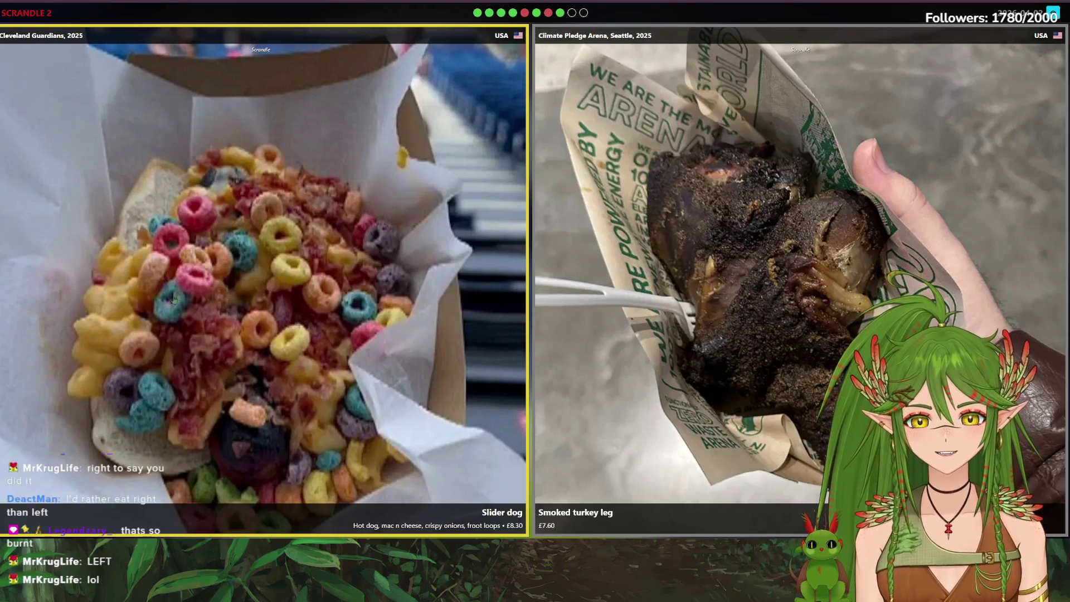
pyautogui.click(758, 304)
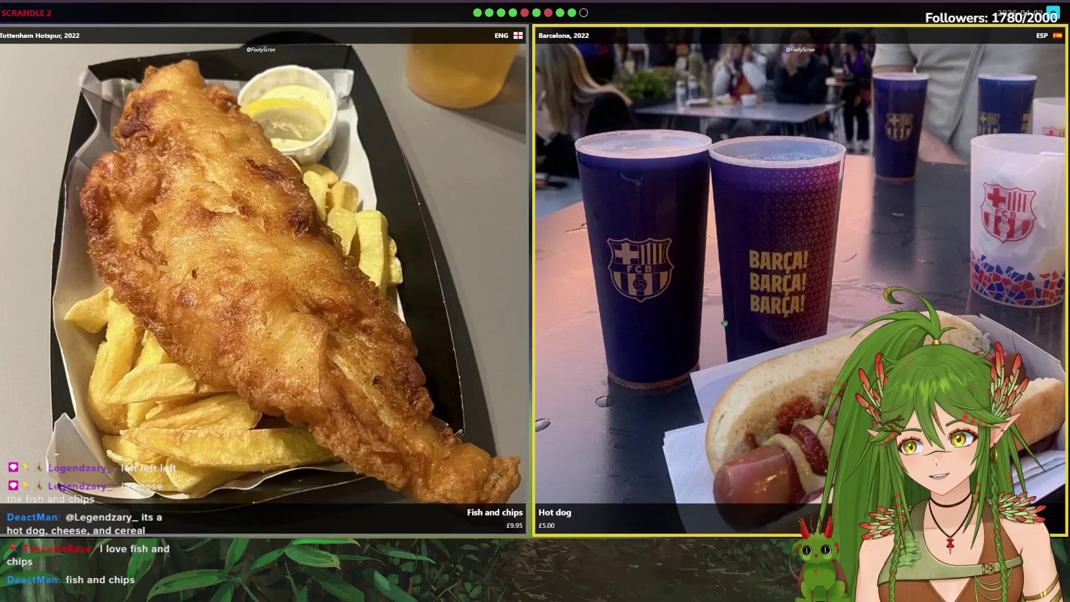
pyautogui.click(311, 238)
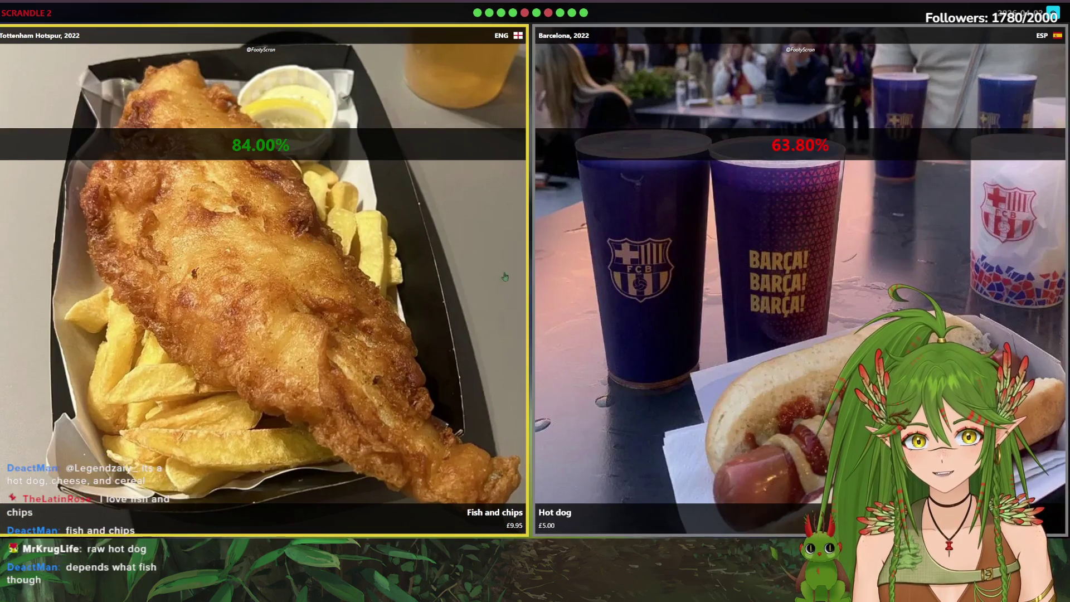